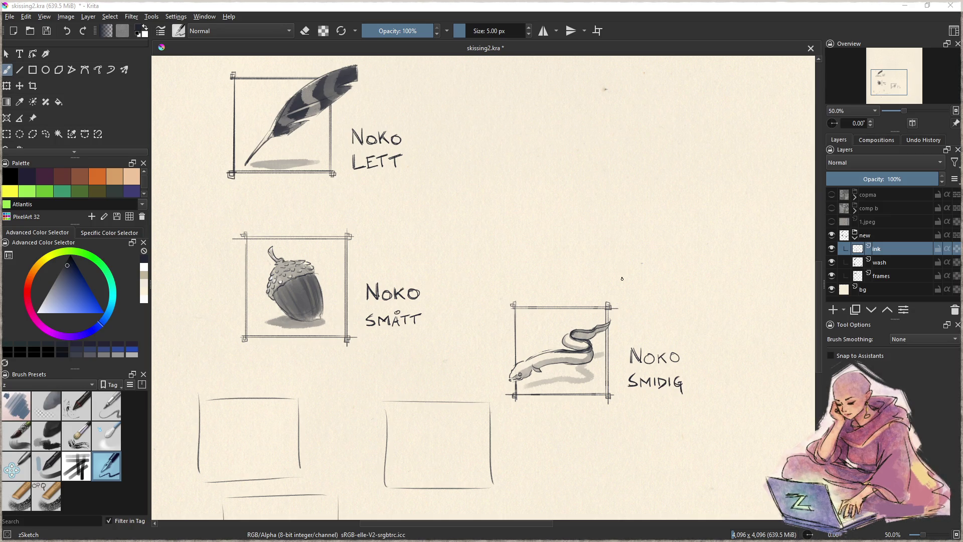
Pan and zoom to about 157% on the empty frame beside the eel icon, then begin a loose oval sketch
mouse_move(497, 380)
mouse_down()
mouse_move(555, 243)
mouse_move(591, 264)
mouse_move(560, 357)
mouse_move(507, 254)
mouse_up()
scroll(492, 366, up, 3)
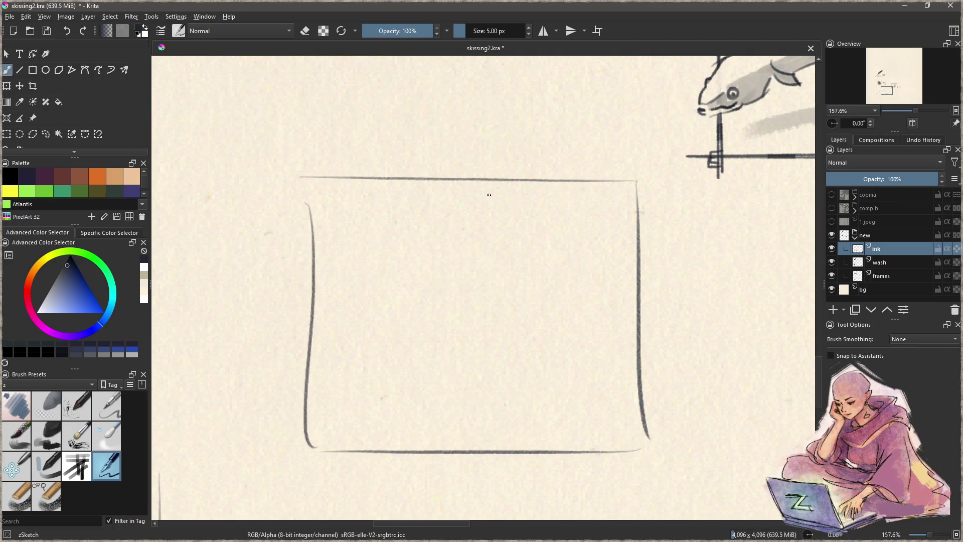
mouse_move(458, 194)
mouse_down()
mouse_move(441, 316)
mouse_move(504, 220)
mouse_move(469, 187)
mouse_move(490, 300)
mouse_up()
Sketch the oval's sides and top and the shape's darkened right edge in grey pencil
mouse_move(502, 190)
mouse_down()
mouse_move(512, 281)
mouse_move(507, 304)
mouse_move(492, 302)
mouse_up()
drag(507, 316, 503, 327)
mouse_move(504, 273)
mouse_down()
mouse_move(457, 344)
mouse_move(485, 376)
mouse_move(522, 324)
mouse_move(497, 347)
mouse_up()
drag(410, 275, 417, 315)
mouse_move(407, 258)
mouse_down()
mouse_move(416, 287)
mouse_move(460, 187)
mouse_move(412, 273)
mouse_up()
mouse_move(448, 194)
mouse_down()
mouse_move(494, 176)
mouse_move(503, 195)
mouse_move(438, 230)
mouse_move(424, 253)
mouse_move(417, 279)
mouse_move(435, 315)
mouse_move(454, 328)
mouse_move(494, 272)
mouse_up()
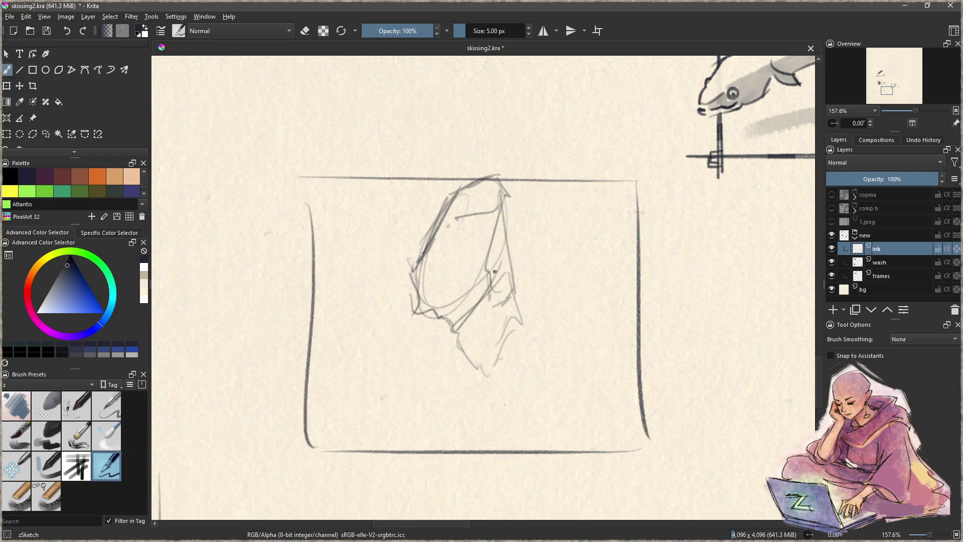
mouse_move(487, 234)
mouse_down()
mouse_move(490, 288)
mouse_move(508, 181)
mouse_up()
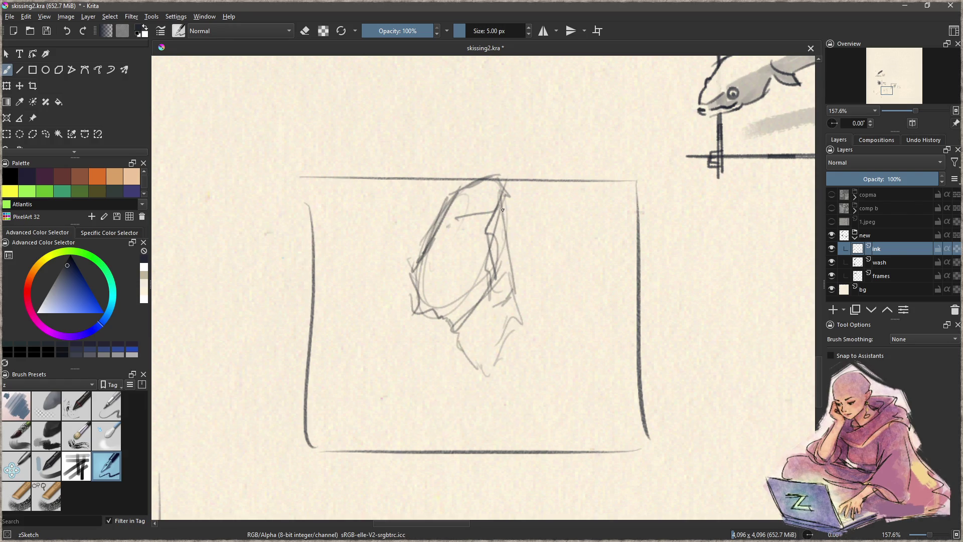
drag(501, 215, 510, 323)
mouse_move(505, 280)
mouse_down()
mouse_move(513, 341)
mouse_move(493, 366)
mouse_up()
Extend the sketched contours down to a pointed tip near the frame's bottom
drag(461, 320, 478, 413)
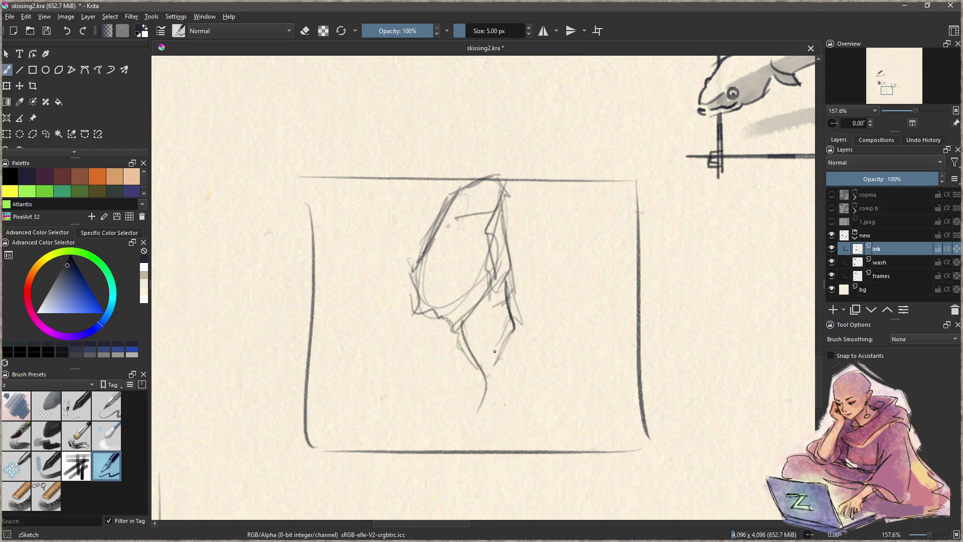
drag(482, 369, 447, 442)
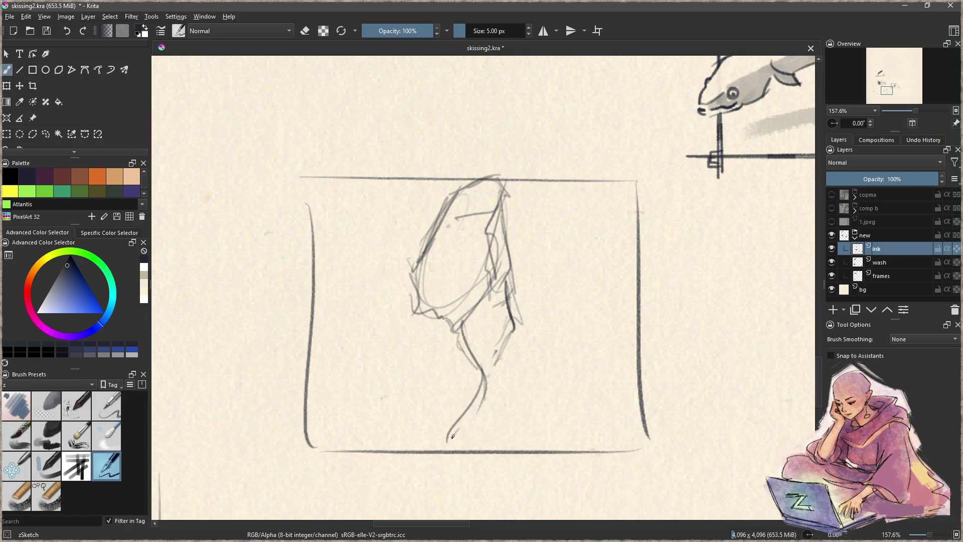
mouse_move(417, 314)
mouse_down()
mouse_move(416, 369)
mouse_move(399, 403)
mouse_move(419, 450)
mouse_up()
mouse_move(459, 415)
mouse_down()
mouse_move(416, 464)
mouse_move(426, 470)
mouse_move(418, 463)
mouse_up()
mouse_move(409, 384)
mouse_down()
mouse_move(422, 461)
mouse_move(462, 420)
mouse_up()
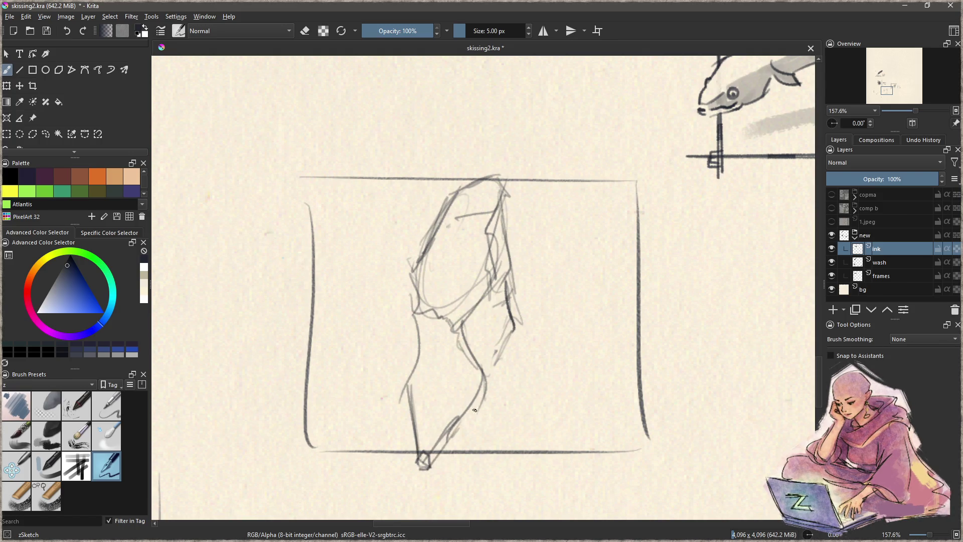
mouse_move(441, 455)
mouse_down()
mouse_move(477, 426)
mouse_move(485, 385)
mouse_up()
drag(474, 421, 478, 342)
mouse_move(498, 387)
mouse_down()
mouse_move(472, 341)
mouse_move(485, 320)
mouse_up()
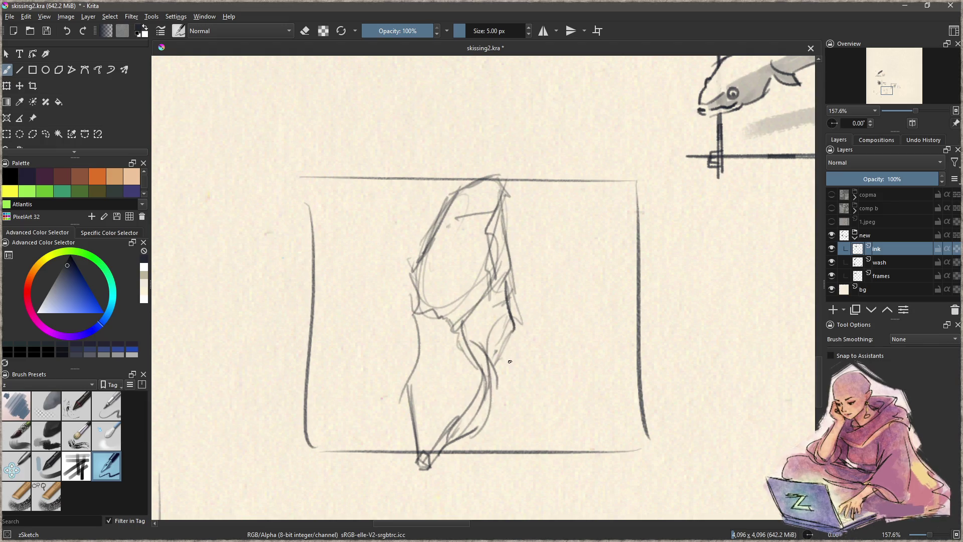
Lasso the sketch's lower part, shift it upward, deselect, and start inking the left contour
key(ctrl+r)
mouse_move(520, 451)
mouse_down()
mouse_move(516, 404)
mouse_move(509, 464)
mouse_up()
key(t)
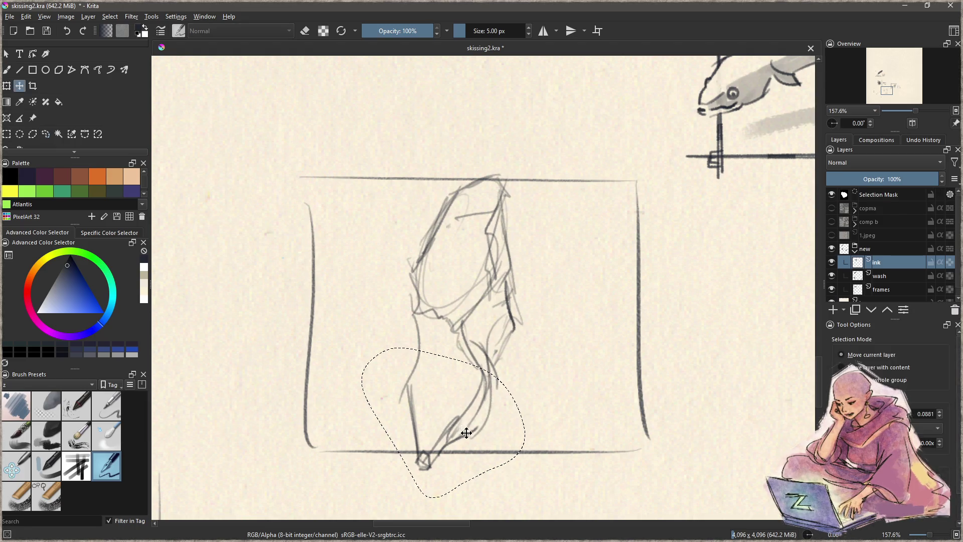
drag(468, 432, 472, 402)
key(ctrl+shift+a)
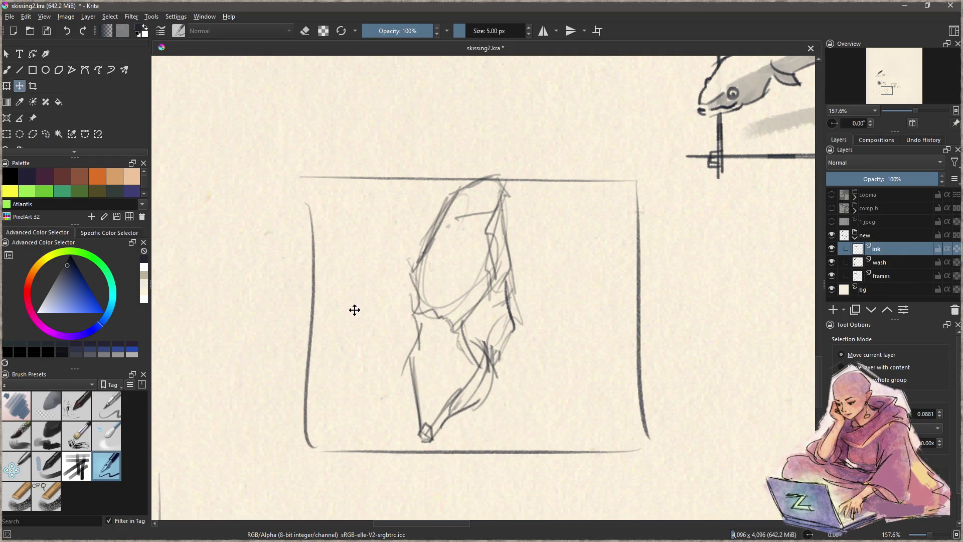
key(b)
mouse_move(417, 280)
mouse_down()
mouse_move(455, 315)
mouse_move(483, 300)
mouse_move(486, 232)
mouse_move(503, 198)
mouse_move(464, 217)
mouse_move(497, 182)
mouse_move(470, 184)
mouse_move(446, 216)
mouse_move(412, 303)
mouse_up()
Redo the ink on the upper left, then ink the left contour and the right contour from the tip
key(ctrl+z)
key(ctrl+z)
drag(447, 209, 429, 246)
mouse_move(416, 286)
mouse_down()
mouse_move(428, 310)
mouse_move(462, 316)
mouse_up()
mouse_move(417, 287)
mouse_down()
mouse_move(429, 329)
mouse_move(414, 357)
mouse_move(416, 384)
mouse_move(436, 428)
mouse_move(480, 386)
mouse_up()
mouse_move(455, 415)
mouse_down()
mouse_move(490, 379)
mouse_move(518, 285)
mouse_move(509, 216)
mouse_move(504, 259)
mouse_up()
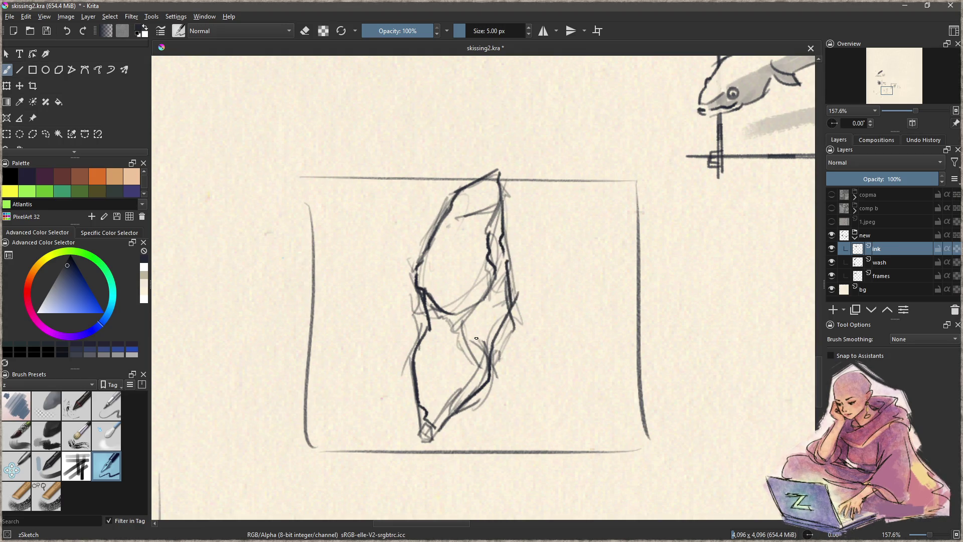
Ink interior lines, lower-left hatching, light detail strokes and upper-right hatching
mouse_move(483, 294)
mouse_down()
mouse_move(464, 330)
mouse_move(487, 354)
mouse_up()
mouse_move(465, 314)
mouse_down()
mouse_move(487, 365)
mouse_move(494, 345)
mouse_move(487, 359)
mouse_move(451, 369)
mouse_move(447, 409)
mouse_up()
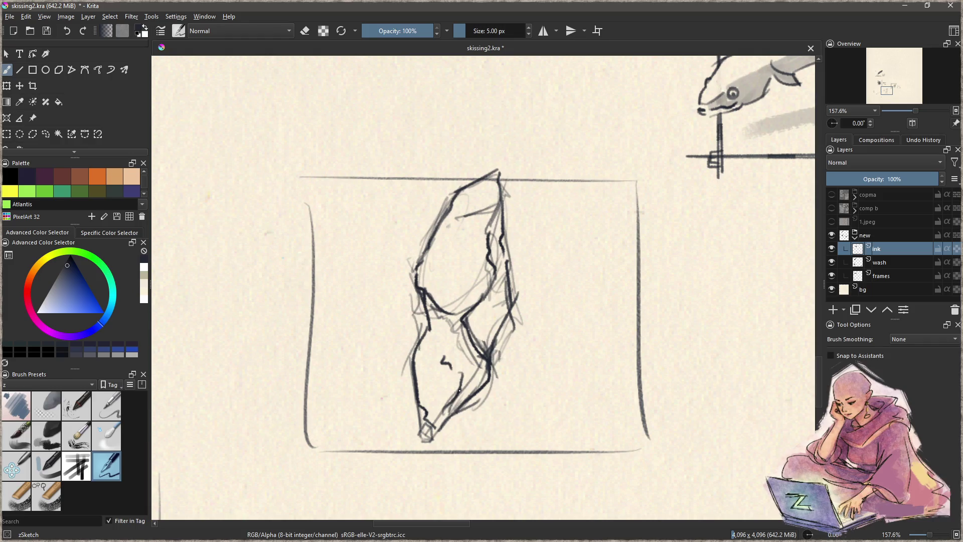
mouse_move(475, 361)
mouse_down()
mouse_move(449, 422)
mouse_move(447, 405)
mouse_up()
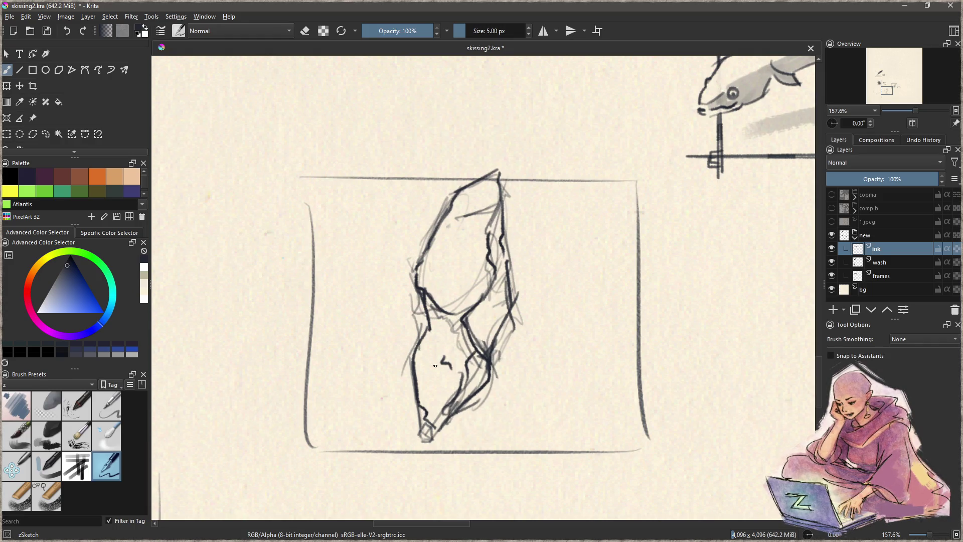
drag(437, 312, 425, 362)
drag(489, 265, 499, 205)
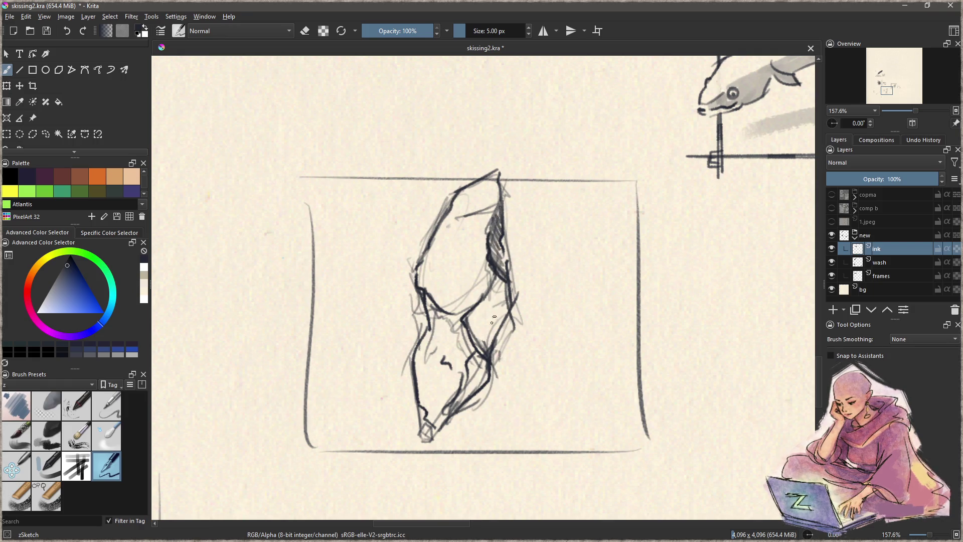
Hatch the right side, waist and middle, and ink the lower body and left contour
drag(508, 284, 494, 349)
mouse_move(499, 282)
mouse_down()
mouse_move(474, 313)
mouse_move(498, 323)
mouse_move(476, 341)
mouse_move(494, 348)
mouse_up()
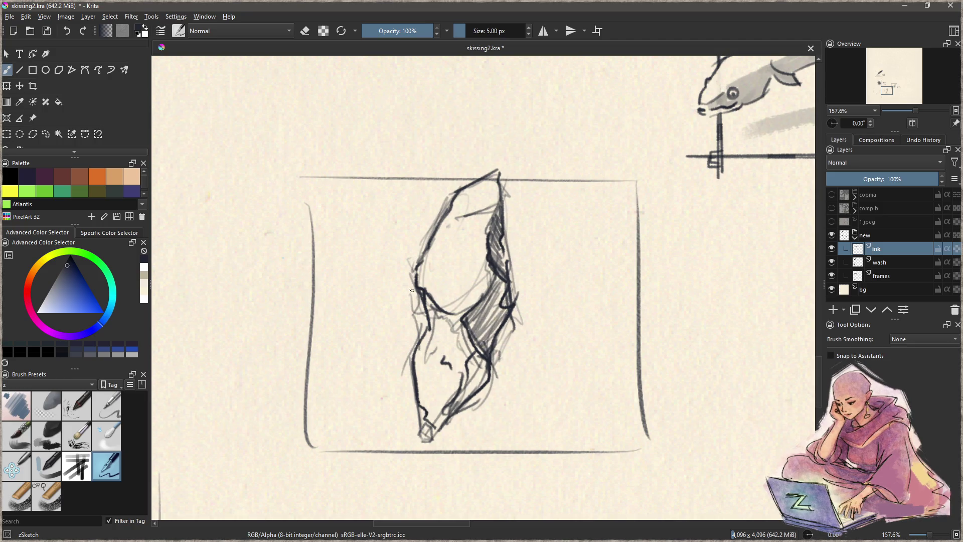
mouse_move(426, 314)
mouse_down()
mouse_move(437, 326)
mouse_move(463, 308)
mouse_up()
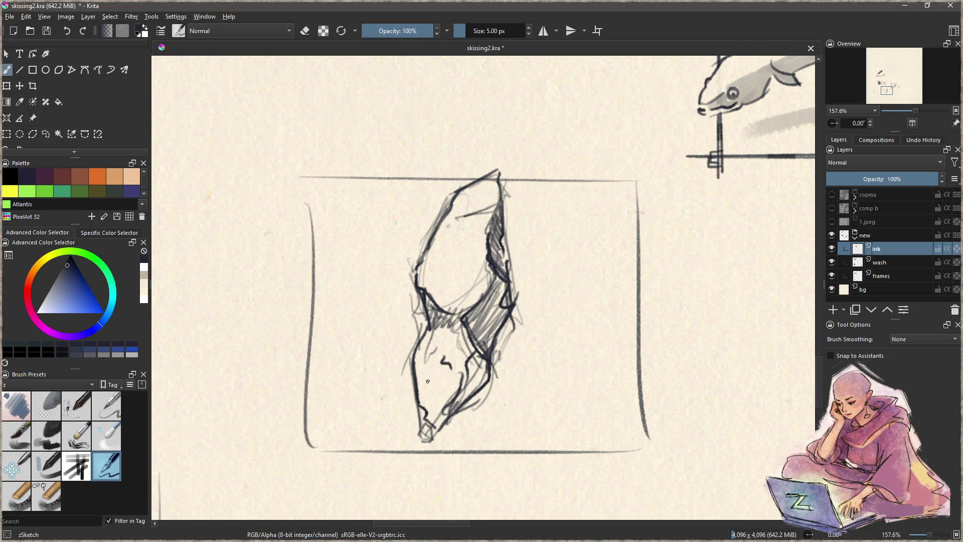
mouse_move(439, 357)
mouse_down()
mouse_move(433, 415)
mouse_move(429, 377)
mouse_move(427, 417)
mouse_move(415, 405)
mouse_up()
mouse_move(414, 344)
mouse_down()
mouse_move(421, 419)
mouse_move(431, 381)
mouse_move(441, 371)
mouse_move(445, 381)
mouse_move(460, 376)
mouse_move(471, 315)
mouse_up()
mouse_move(477, 354)
mouse_down()
mouse_move(485, 373)
mouse_move(432, 438)
mouse_up()
Erase stray marks and faint strokes along the lower right contour
key(e)
drag(484, 400, 459, 414)
drag(489, 381, 447, 422)
drag(501, 346, 492, 384)
mouse_move(515, 335)
mouse_down()
mouse_move(520, 305)
mouse_move(515, 330)
mouse_up()
Darken the right contour and add a V-line near the top
key(e)
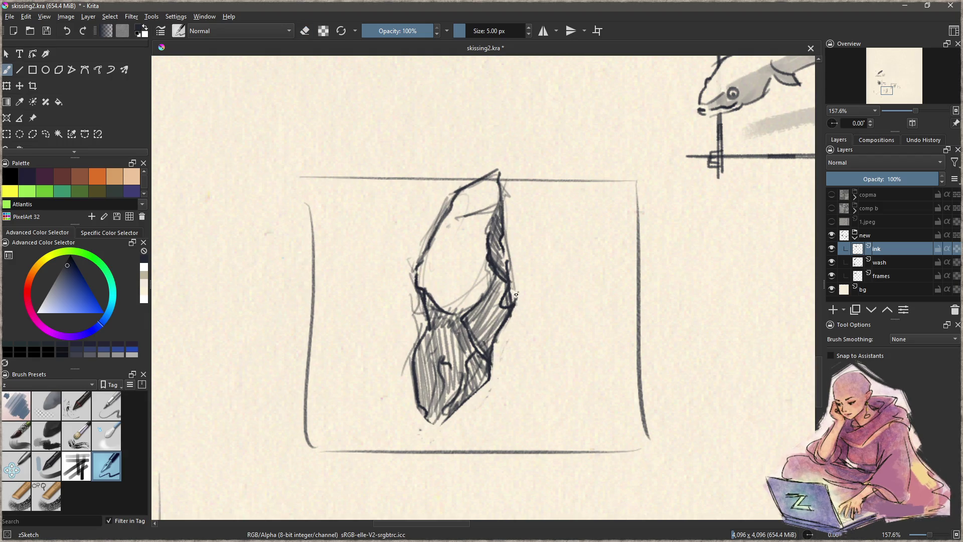
drag(508, 290, 494, 214)
mouse_move(457, 216)
mouse_down()
mouse_move(483, 213)
mouse_move(484, 195)
mouse_up()
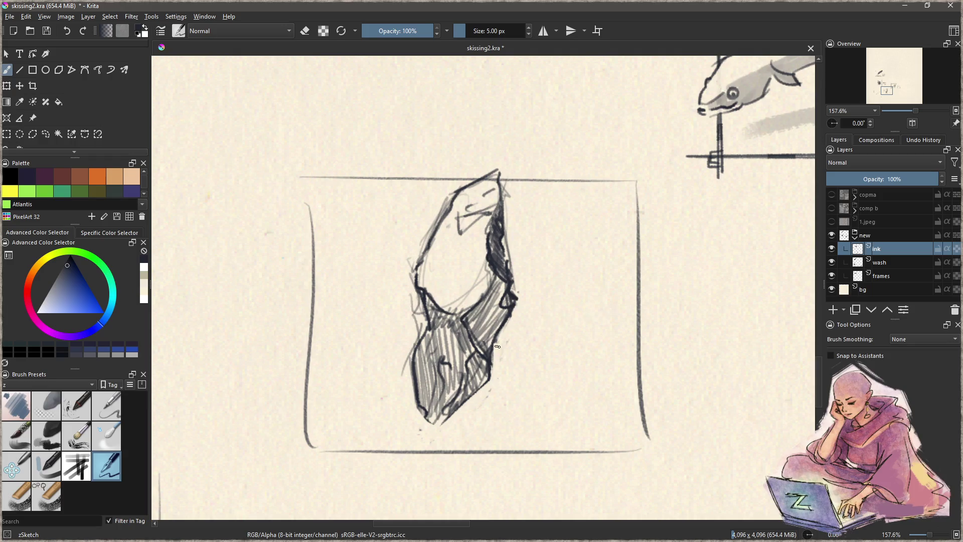
click(844, 263)
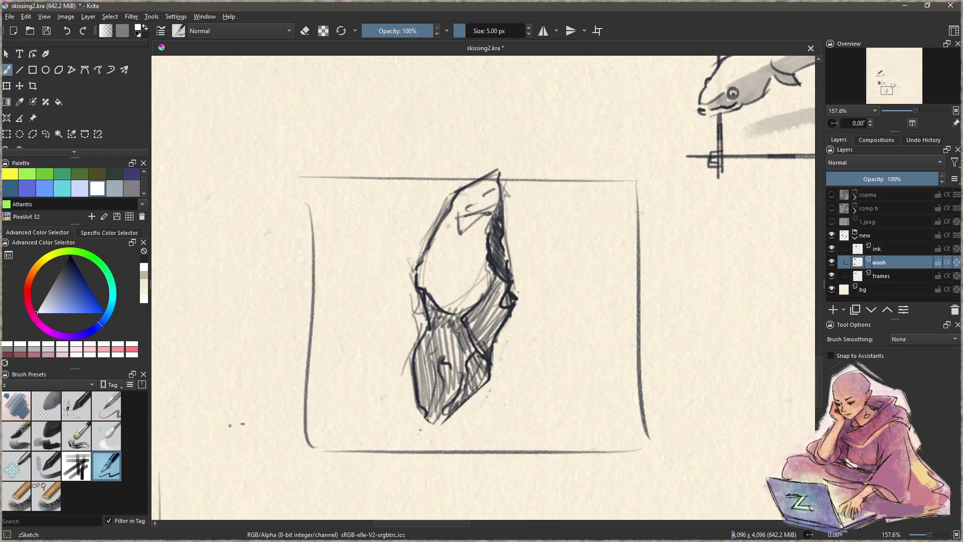
Paint navy wash with Charcoal Rock Soft along the right side and across the upper part
click(53, 437)
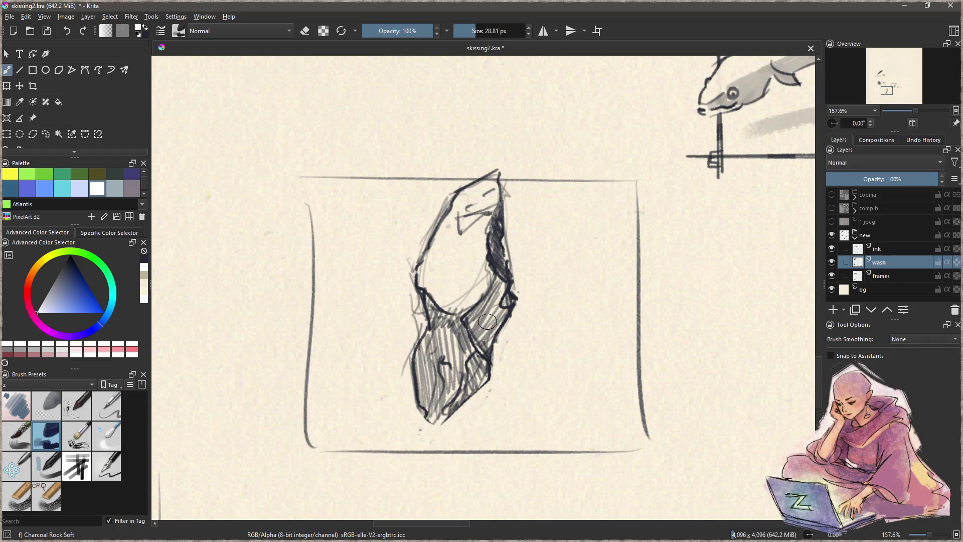
ctrl+click(504, 300)
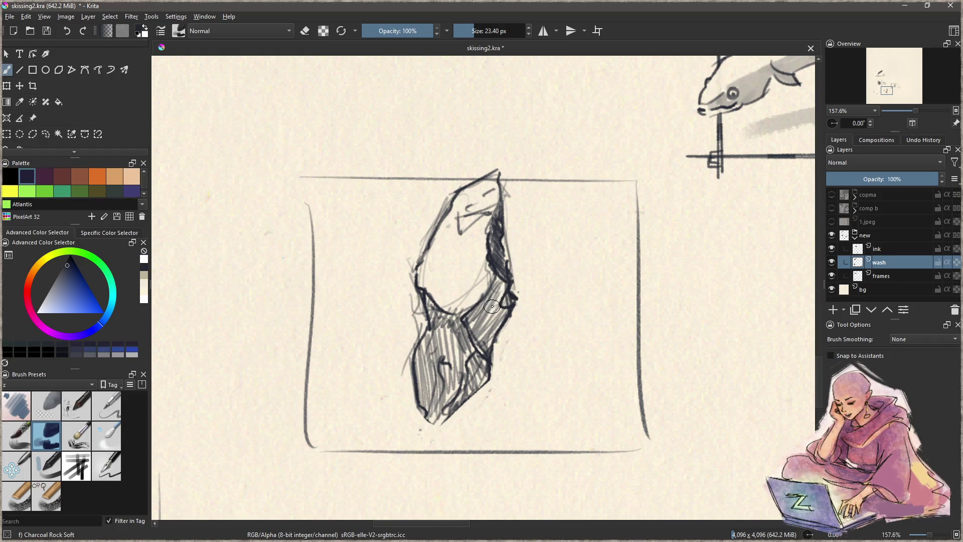
key(bracketleft)
mouse_move(496, 211)
mouse_down()
mouse_move(495, 271)
mouse_move(479, 326)
mouse_move(438, 315)
mouse_move(451, 346)
mouse_move(442, 311)
mouse_move(421, 381)
mouse_move(442, 351)
mouse_move(461, 381)
mouse_move(476, 371)
mouse_move(479, 381)
mouse_up()
key(bracketright)
key(bracketright)
key(bracketright)
mouse_move(483, 280)
mouse_down()
mouse_move(469, 280)
mouse_move(441, 235)
mouse_move(466, 195)
mouse_move(484, 205)
mouse_move(461, 296)
mouse_move(471, 291)
mouse_move(447, 266)
mouse_move(456, 291)
mouse_move(479, 180)
mouse_move(475, 265)
mouse_move(446, 306)
mouse_up()
Try erasing light spots and painting white hatching in the wash, undoing both
key(e)
key(ctrl+z)
mouse_move(476, 240)
mouse_down()
mouse_move(452, 268)
mouse_move(474, 248)
mouse_move(458, 251)
mouse_move(444, 293)
mouse_up()
key(ctrl+z)
key(ctrl+z)
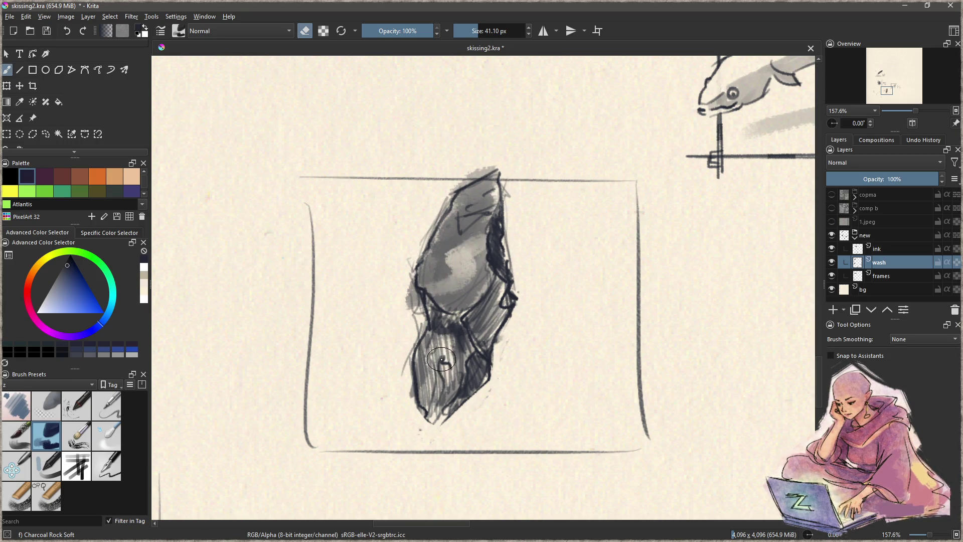
key(e)
key(x)
mouse_move(439, 345)
mouse_down()
mouse_move(436, 403)
mouse_move(441, 332)
mouse_move(427, 401)
mouse_move(451, 321)
mouse_move(476, 292)
mouse_move(489, 226)
mouse_move(461, 190)
mouse_move(430, 280)
mouse_up()
key(ctrl+z)
key(x)
key(x)
Paint an S-shaped white highlight on the upper part and light highlights lower down
mouse_move(478, 198)
mouse_down()
mouse_move(460, 197)
mouse_move(467, 201)
mouse_up()
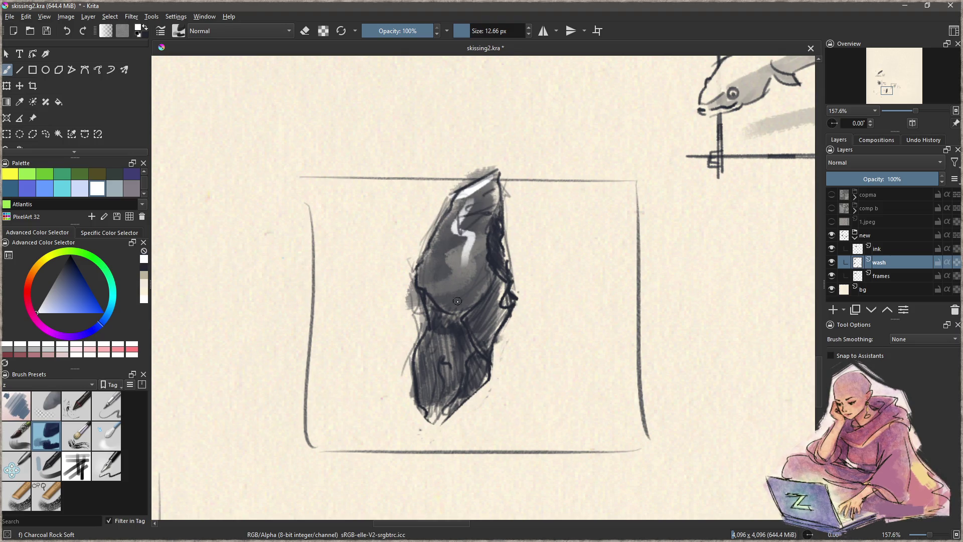
drag(486, 213, 453, 270)
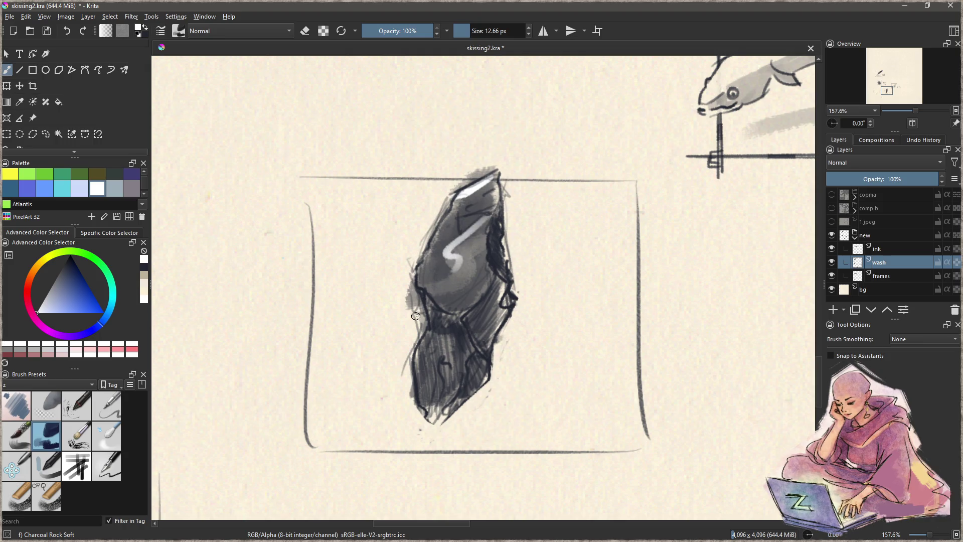
mouse_move(441, 314)
mouse_down()
mouse_move(469, 330)
mouse_move(469, 350)
mouse_up()
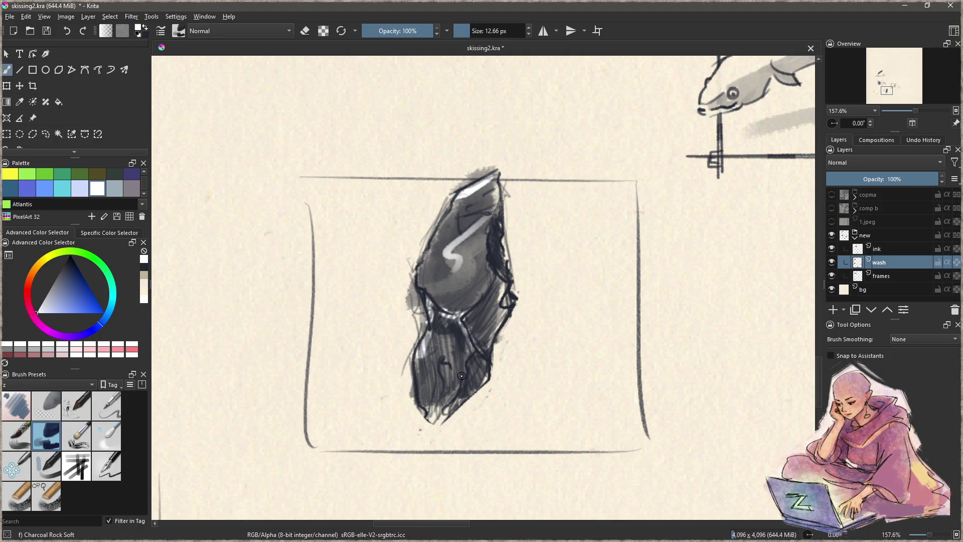
On the ink layer, add light soft-pencil highlights in the middle, along the top and lower part
click(873, 251)
click(113, 410)
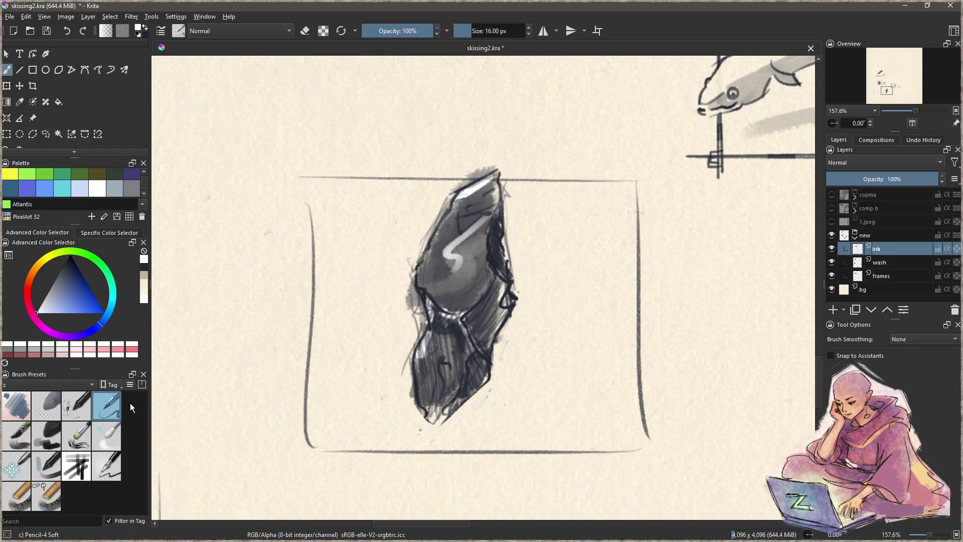
mouse_move(479, 300)
mouse_down()
mouse_move(457, 316)
mouse_move(468, 333)
mouse_up()
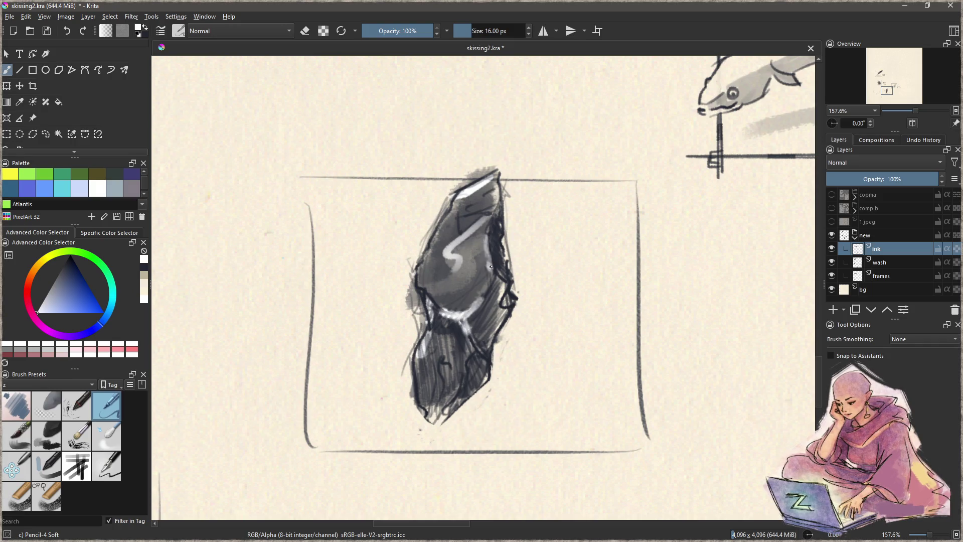
drag(486, 241, 491, 254)
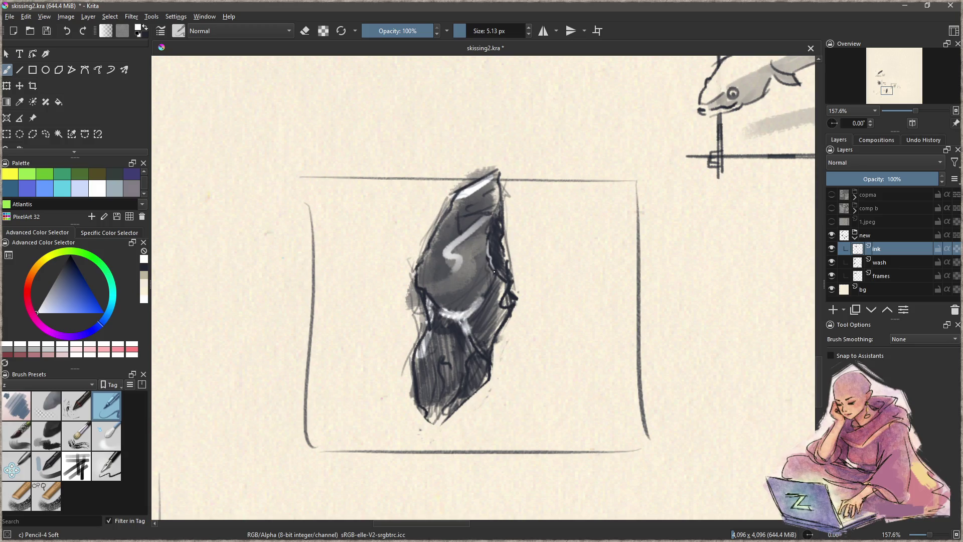
mouse_move(492, 171)
mouse_down()
mouse_move(463, 190)
mouse_move(491, 172)
mouse_up()
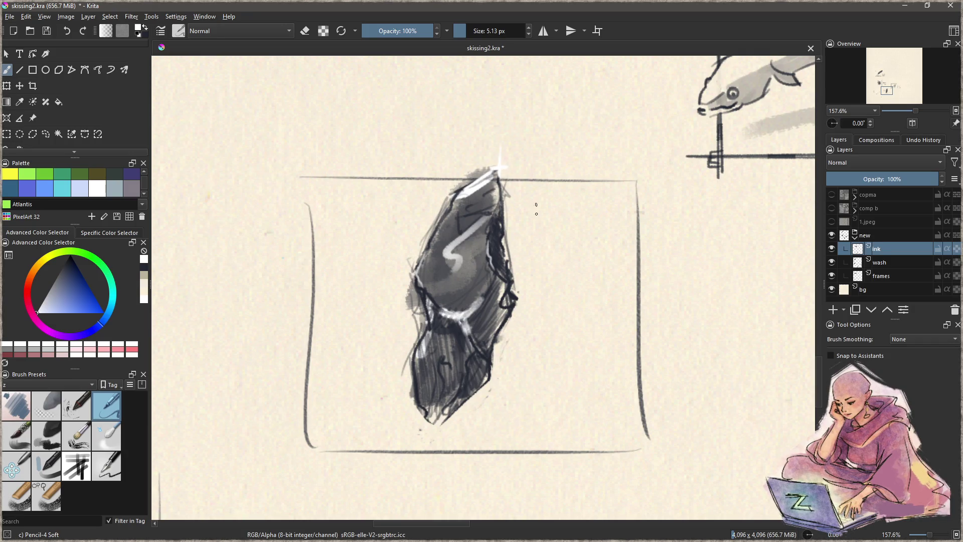
drag(468, 364, 464, 387)
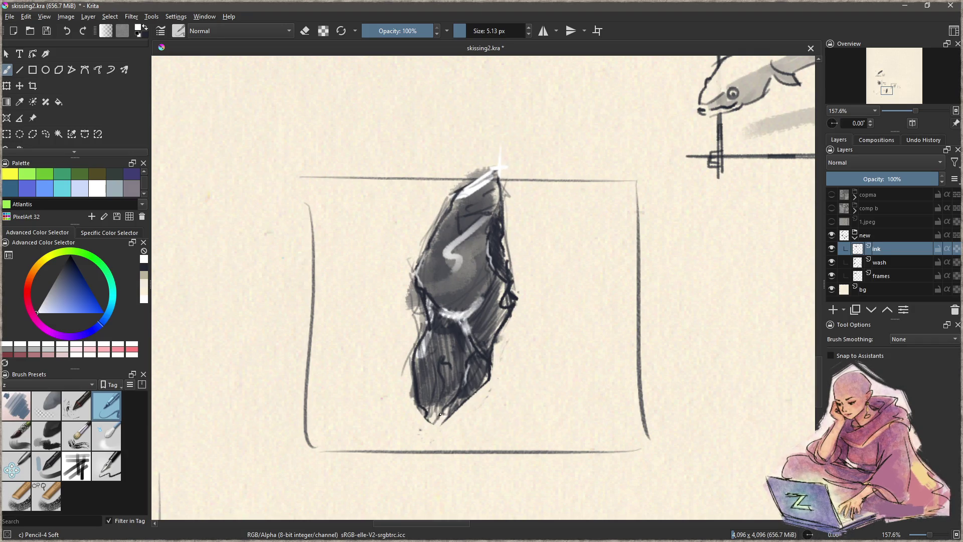
key(x)
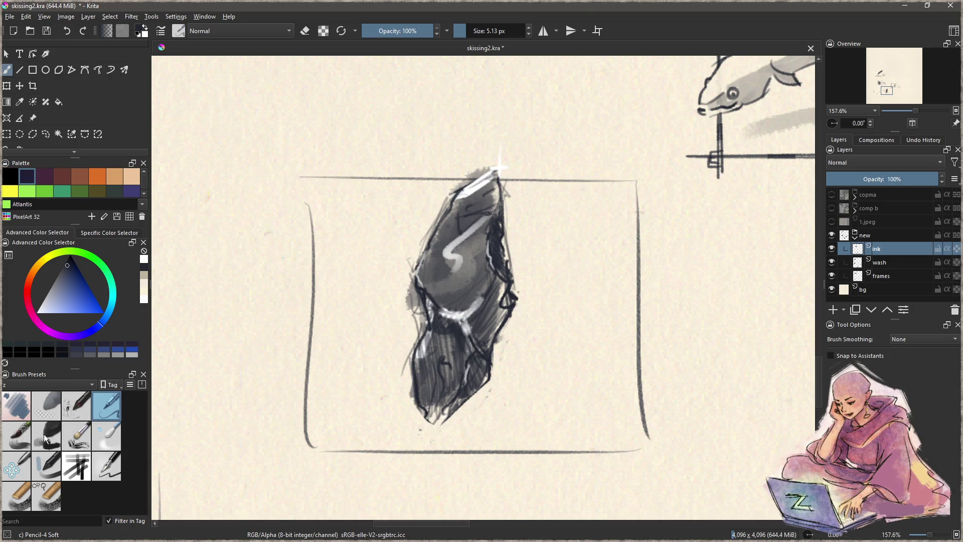
Darken the wash at the rock's bottom tip with the charcoal brush and erase a lighter middle band
click(45, 438)
click(898, 262)
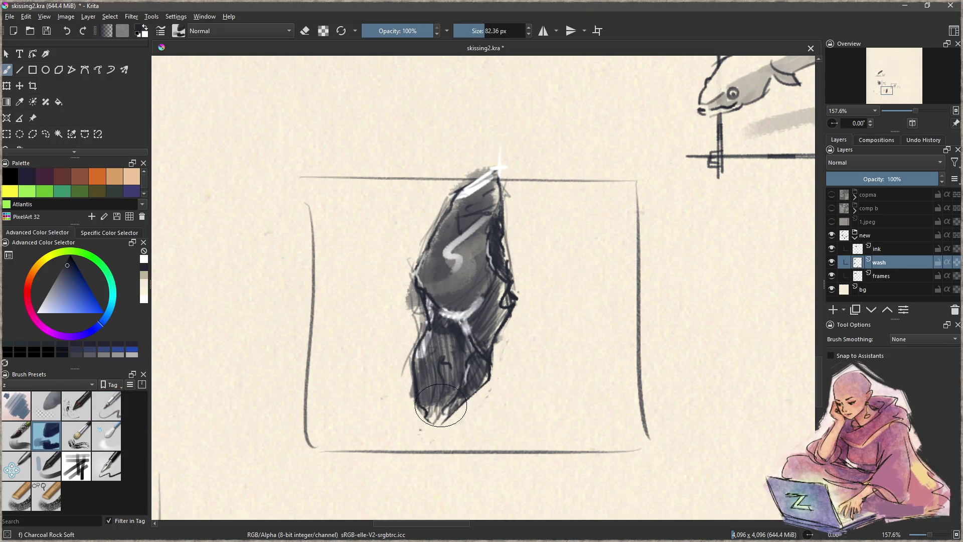
mouse_move(426, 416)
mouse_down()
mouse_move(475, 375)
mouse_move(476, 335)
mouse_move(497, 294)
mouse_move(449, 351)
mouse_move(427, 356)
mouse_move(441, 384)
mouse_move(467, 326)
mouse_move(444, 391)
mouse_up()
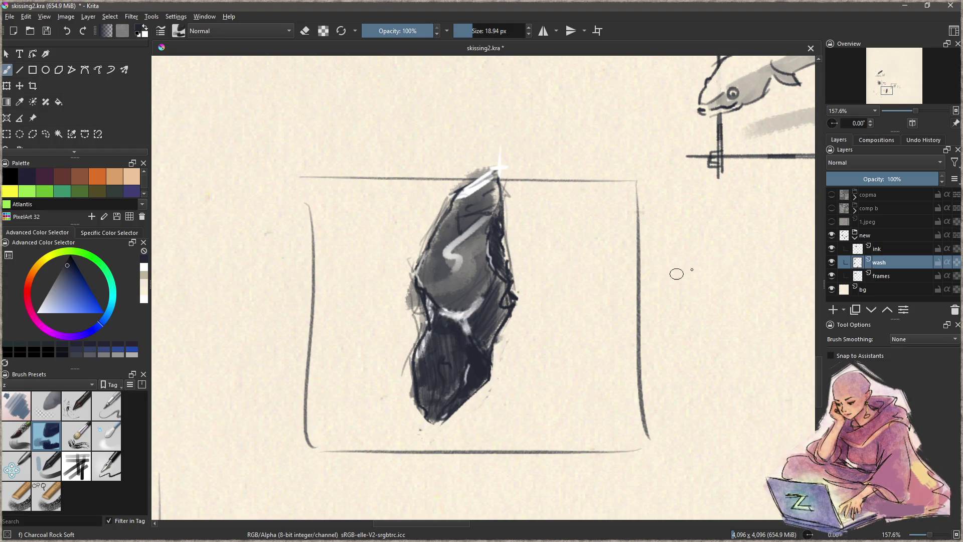
click(885, 249)
key(e)
mouse_move(457, 312)
mouse_down()
mouse_move(476, 303)
mouse_move(467, 331)
mouse_up()
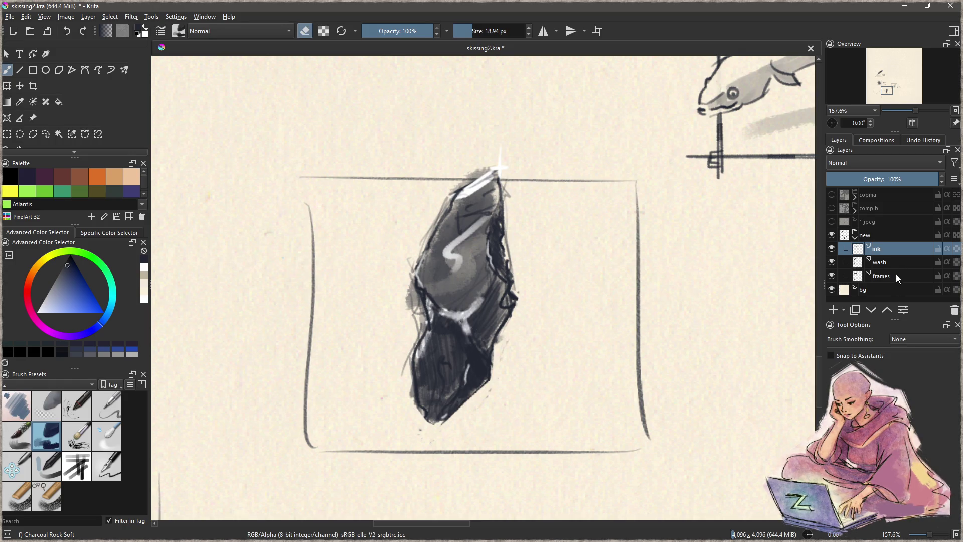
click(885, 262)
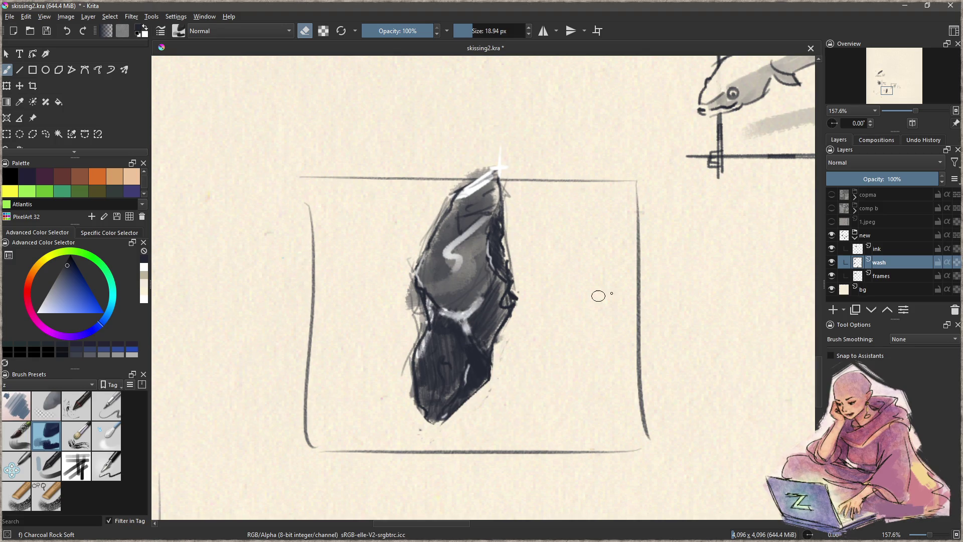
Toggle the ink, wash and frame layers to compare, leaving only the ink linework visible
click(831, 248)
click(831, 248)
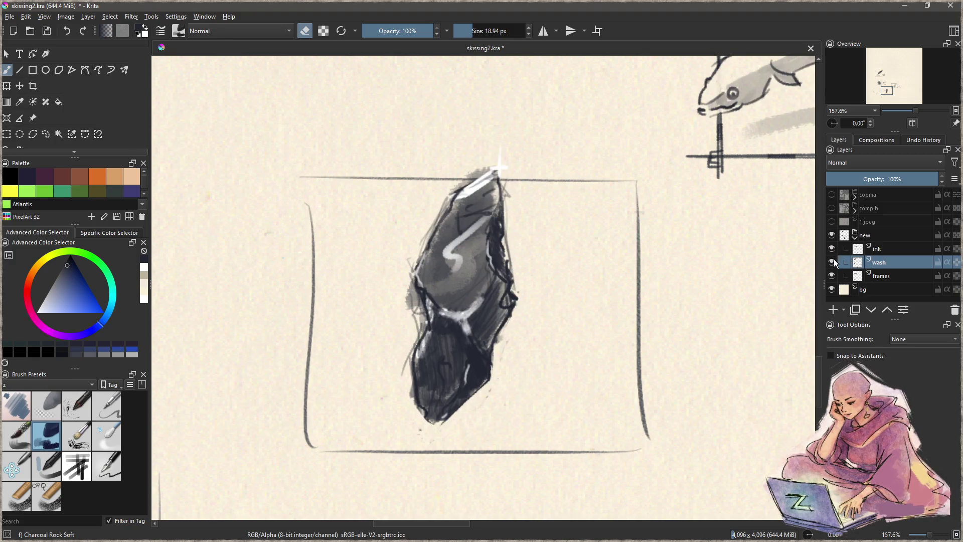
click(831, 262)
click(832, 261)
click(833, 276)
click(833, 276)
click(832, 261)
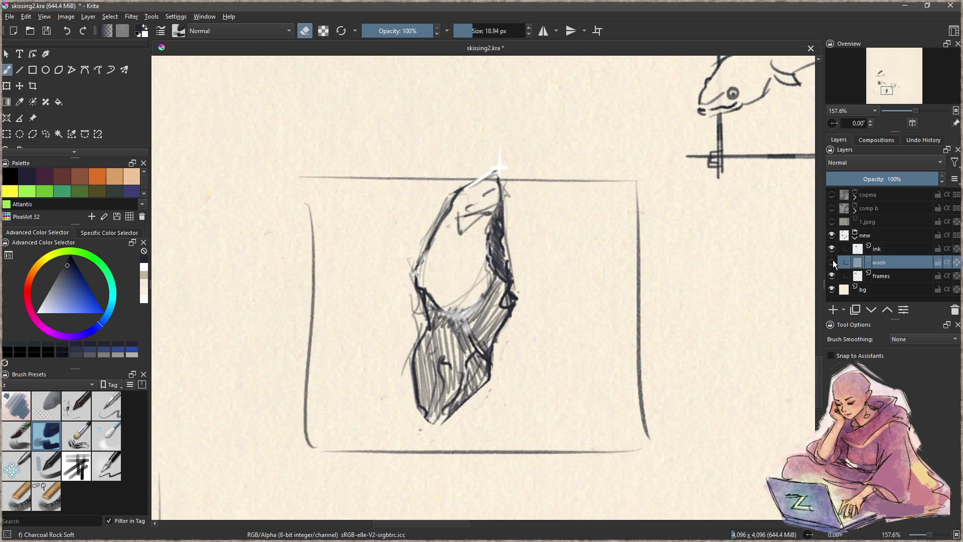
click(834, 248)
click(832, 261)
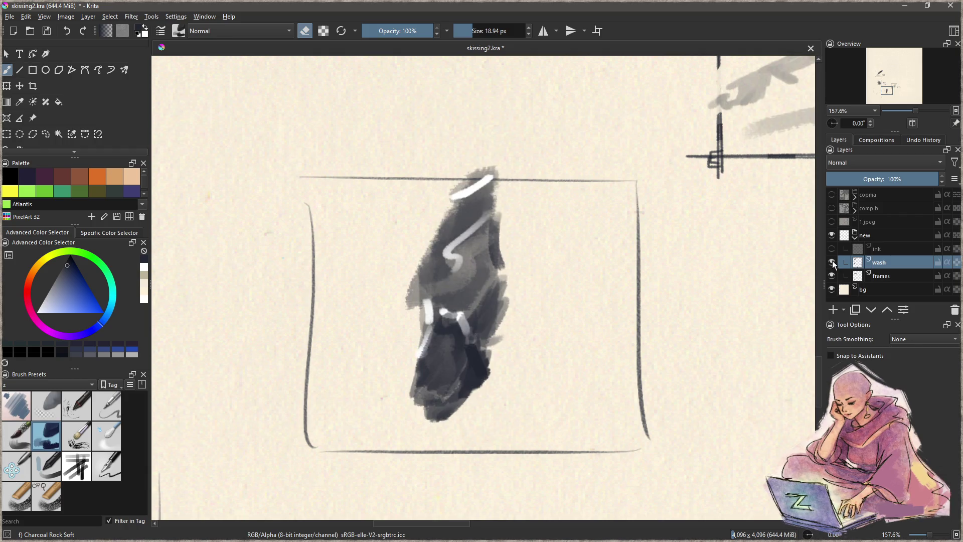
click(832, 262)
click(832, 250)
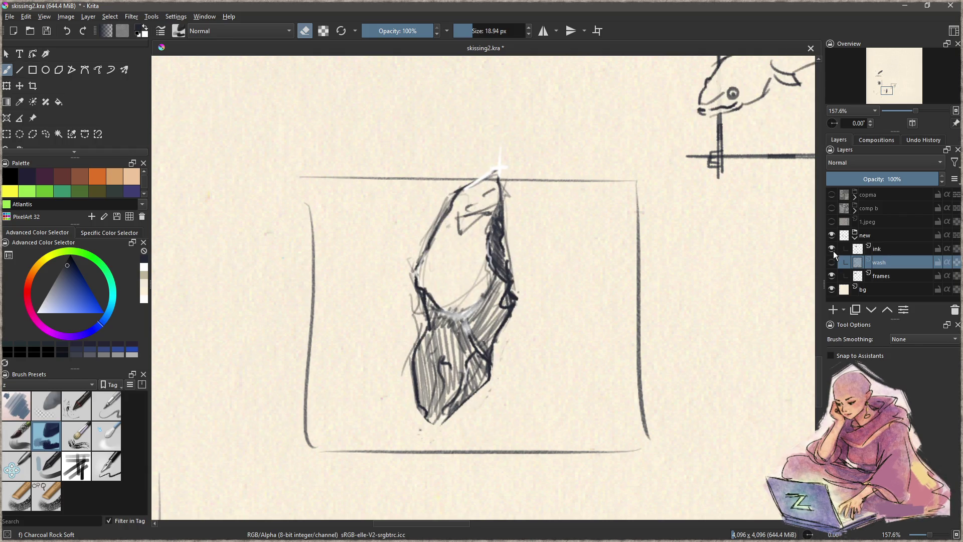
Erase the hatching and stray marks from the ink layer, then show the wash shading again
click(878, 249)
mouse_move(464, 319)
mouse_down()
mouse_move(469, 328)
mouse_move(484, 315)
mouse_move(489, 293)
mouse_move(485, 318)
mouse_up()
mouse_move(450, 314)
mouse_down()
mouse_move(439, 321)
mouse_move(427, 388)
mouse_move(442, 328)
mouse_move(463, 321)
mouse_move(449, 371)
mouse_move(461, 355)
mouse_move(431, 401)
mouse_up()
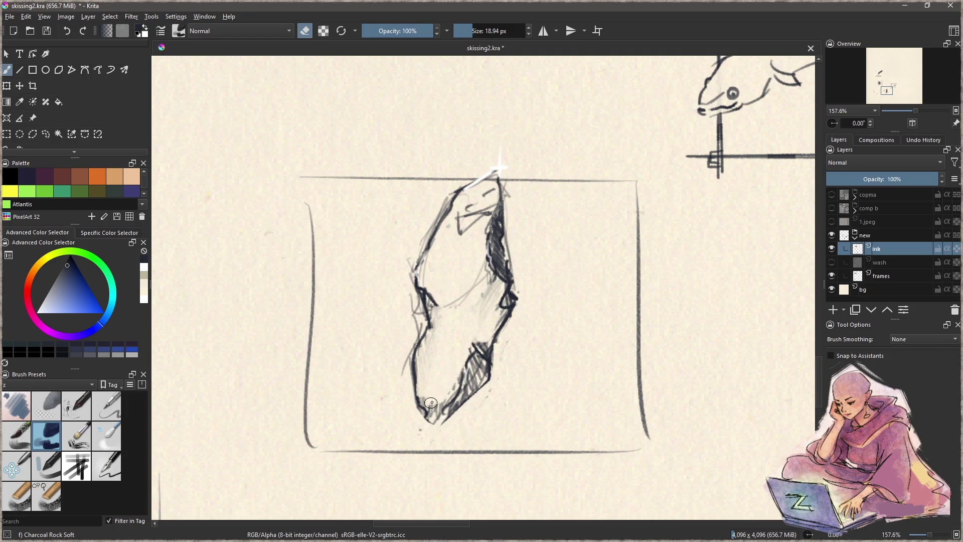
mouse_move(399, 370)
mouse_down()
mouse_move(414, 321)
mouse_move(399, 275)
mouse_move(414, 224)
mouse_move(429, 206)
mouse_move(412, 254)
mouse_move(448, 191)
mouse_up()
mouse_move(511, 183)
mouse_down()
mouse_move(499, 150)
mouse_move(504, 173)
mouse_up()
mouse_move(514, 217)
mouse_down()
mouse_move(509, 246)
mouse_move(520, 277)
mouse_up()
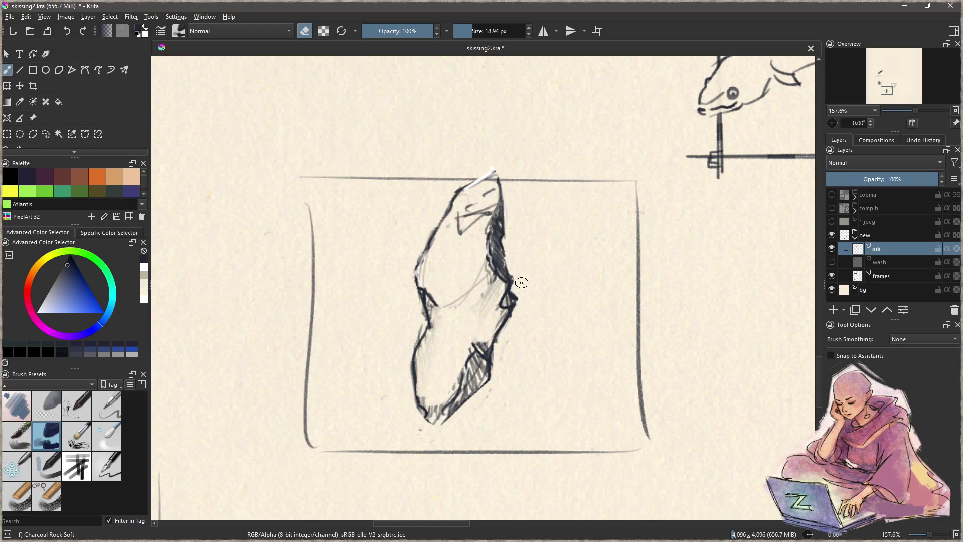
mouse_move(488, 369)
mouse_down()
mouse_move(484, 351)
mouse_move(469, 383)
mouse_move(494, 279)
mouse_move(457, 315)
mouse_up()
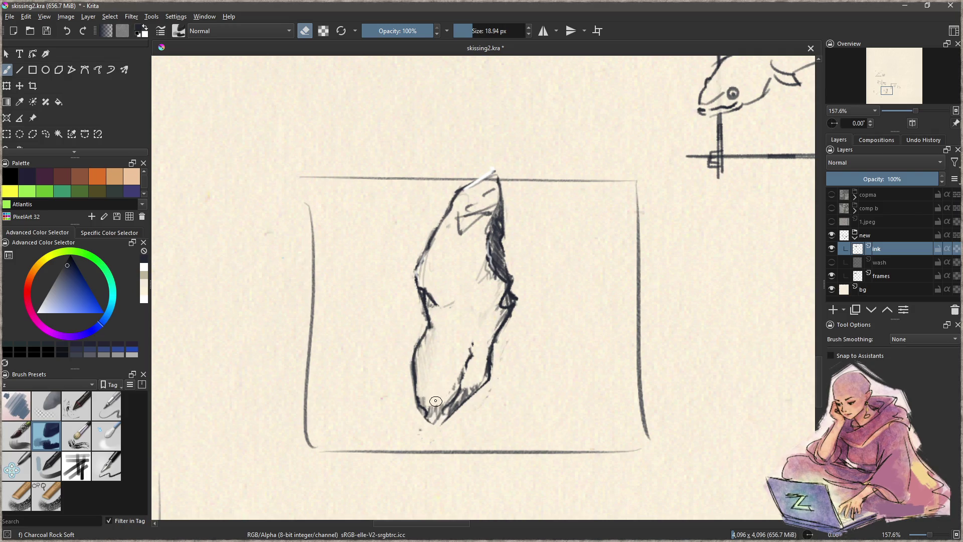
click(831, 262)
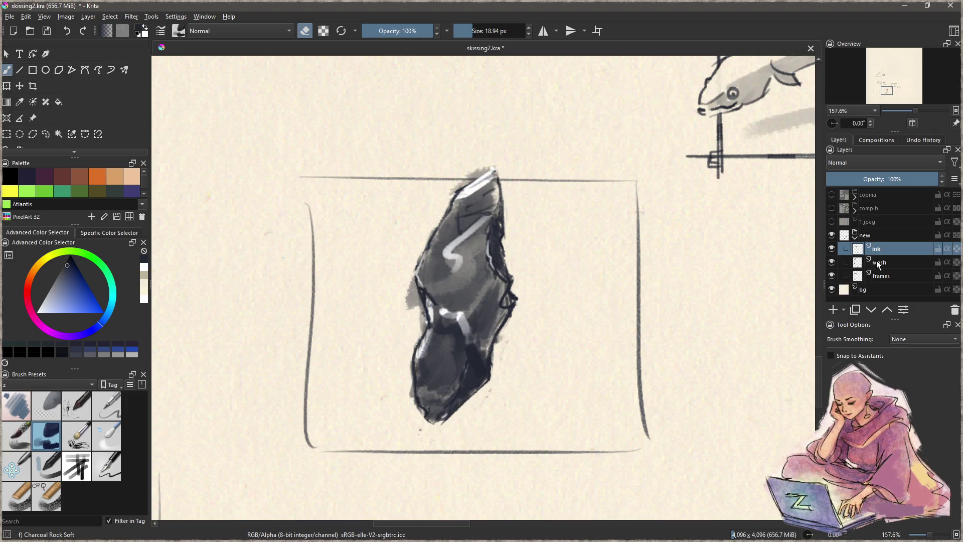
Erase wash spilling past the rock's left edge, right edge and top tip
click(893, 262)
mouse_move(404, 283)
mouse_down()
mouse_move(416, 322)
mouse_move(417, 308)
mouse_move(413, 418)
mouse_up()
mouse_move(484, 401)
mouse_down()
mouse_move(526, 273)
mouse_move(517, 240)
mouse_up()
drag(485, 172, 493, 160)
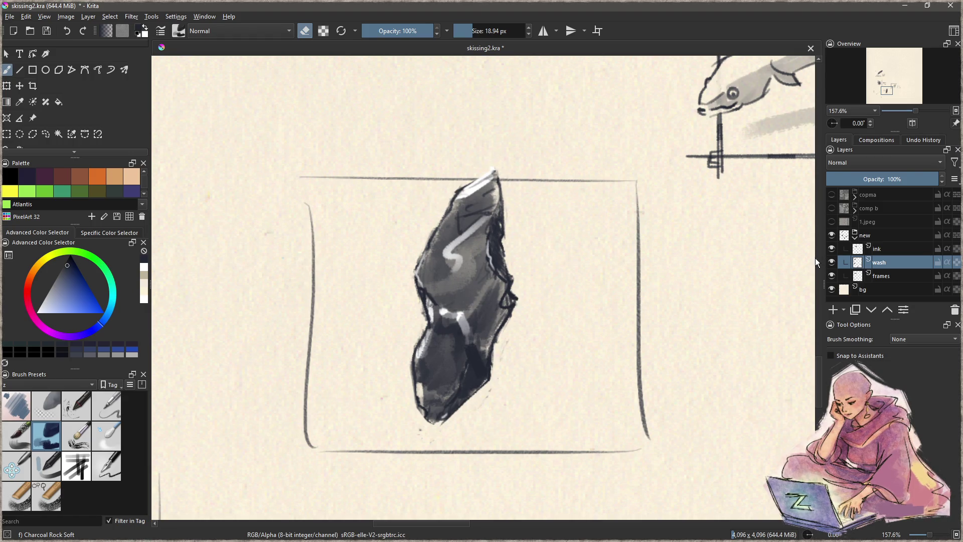
Pick the zSketch pen, activate the frames layer and lasso the area around the old frame
click(886, 249)
click(110, 473)
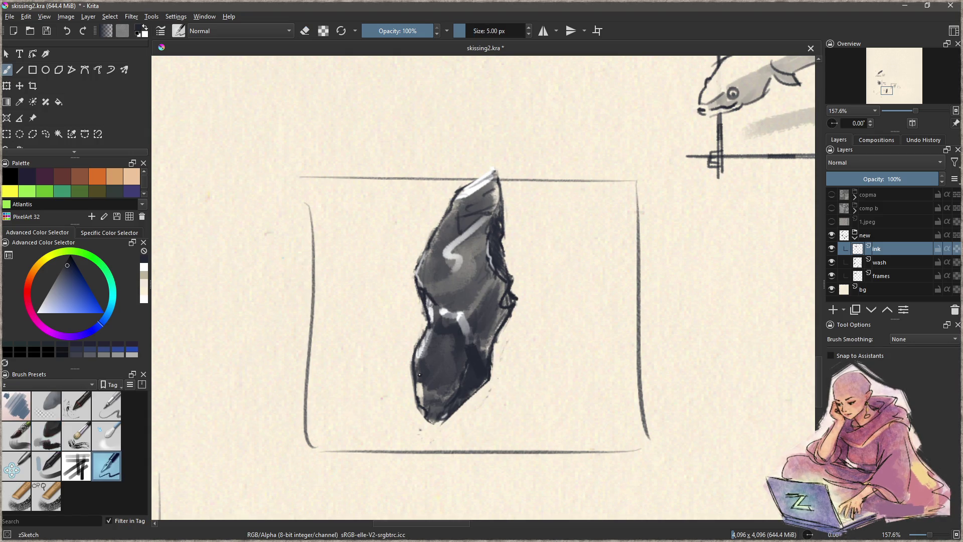
click(886, 280)
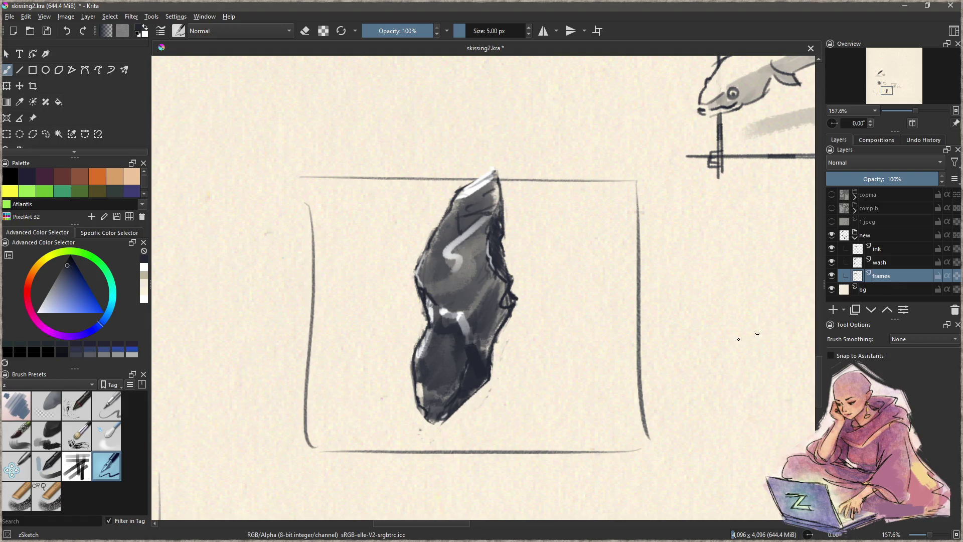
key(ctrl+shift+f)
mouse_move(354, 128)
mouse_down()
mouse_move(249, 200)
mouse_move(311, 470)
mouse_move(674, 443)
mouse_move(677, 240)
mouse_move(654, 142)
mouse_move(596, 120)
mouse_up()
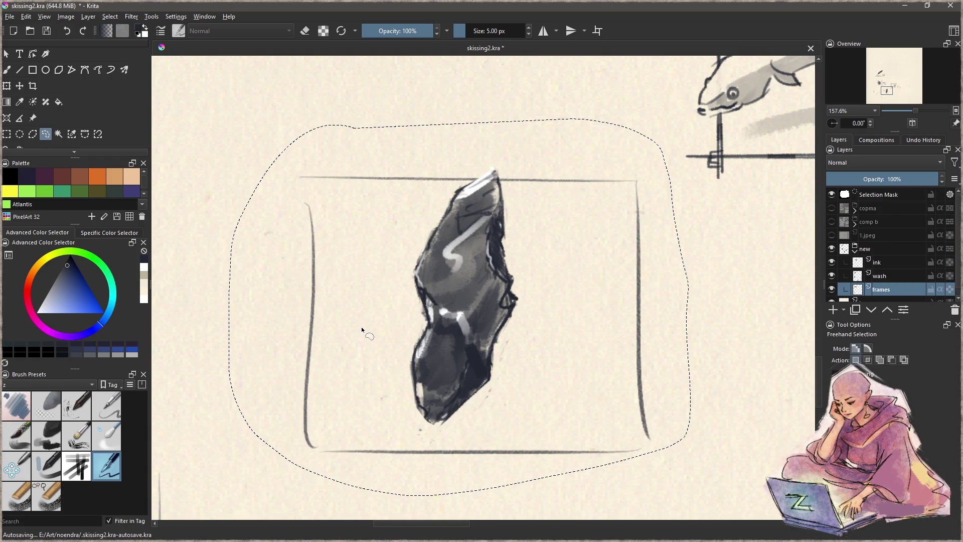
Delete the old sketchy frame and draw straight top, bottom and left edges with the Line tool
key(Delete)
key(b)
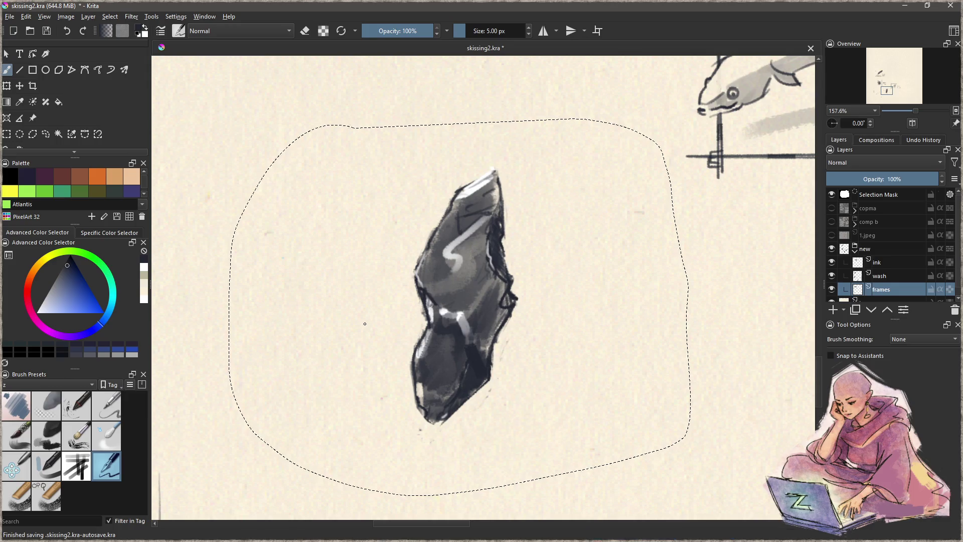
key(ctrl+shift+a)
key(l)
mouse_move(328, 183)
mouse_down()
mouse_move(620, 198)
mouse_move(610, 201)
mouse_move(610, 446)
mouse_move(332, 439)
mouse_up()
mouse_move(345, 171)
mouse_down()
mouse_move(345, 455)
mouse_move(352, 220)
mouse_move(361, 445)
mouse_up()
key(b)
key(ctrl+z)
key(v)
mouse_move(348, 176)
mouse_down()
mouse_move(347, 452)
mouse_move(385, 434)
mouse_move(622, 434)
mouse_move(610, 412)
mouse_move(602, 166)
mouse_move(619, 181)
mouse_move(326, 189)
mouse_move(328, 181)
mouse_move(347, 184)
mouse_up()
key(b)
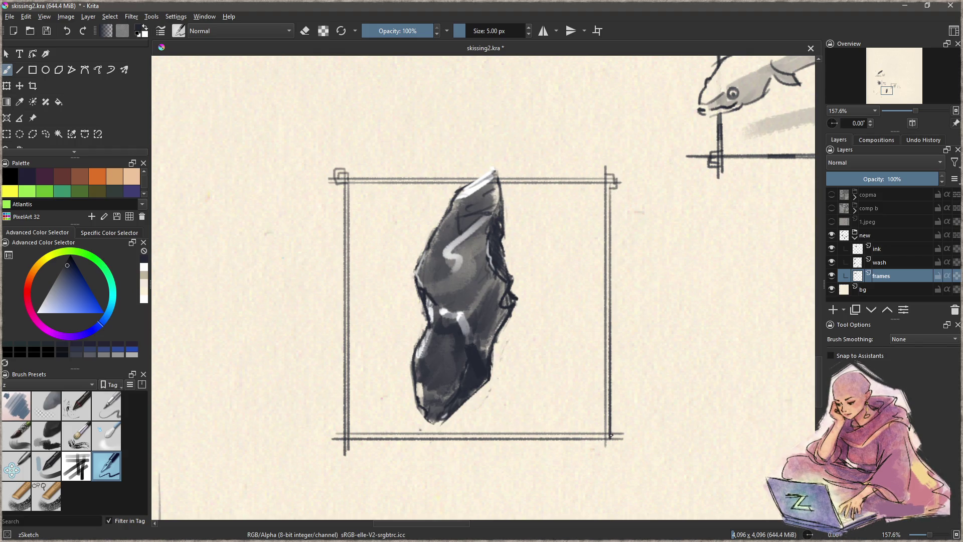
Add small tick marks at the frame's bottom-right and bottom-left corners
drag(609, 438, 597, 437)
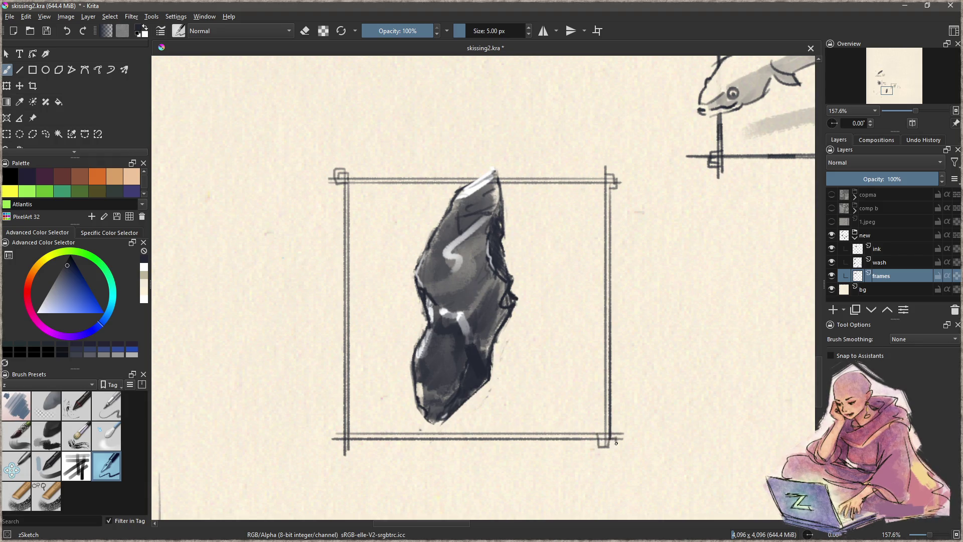
key(ctrl+z)
mouse_move(610, 443)
mouse_down()
mouse_move(617, 431)
mouse_move(604, 431)
mouse_up()
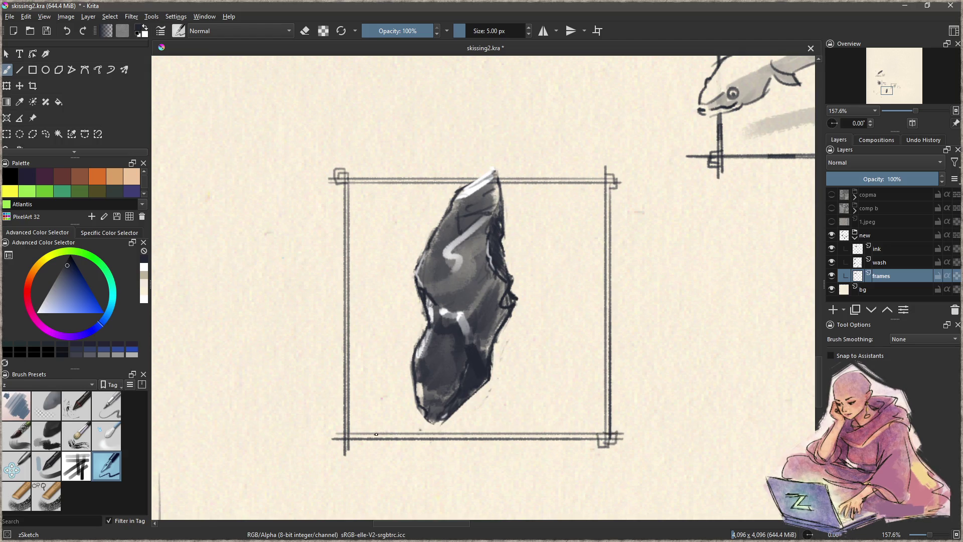
drag(339, 443, 354, 446)
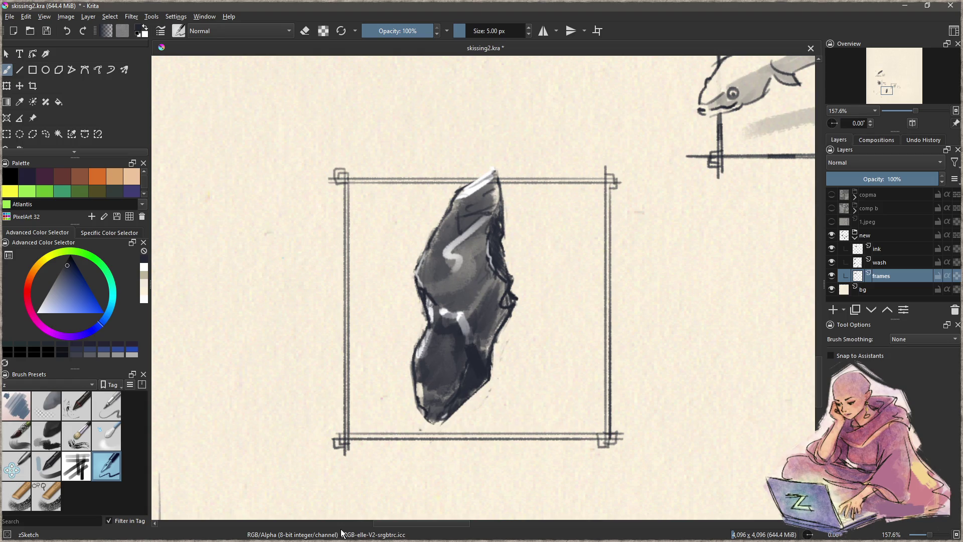
Lasso the new frame and nudge it slightly to reposition it around the rock
drag(622, 327, 591, 313)
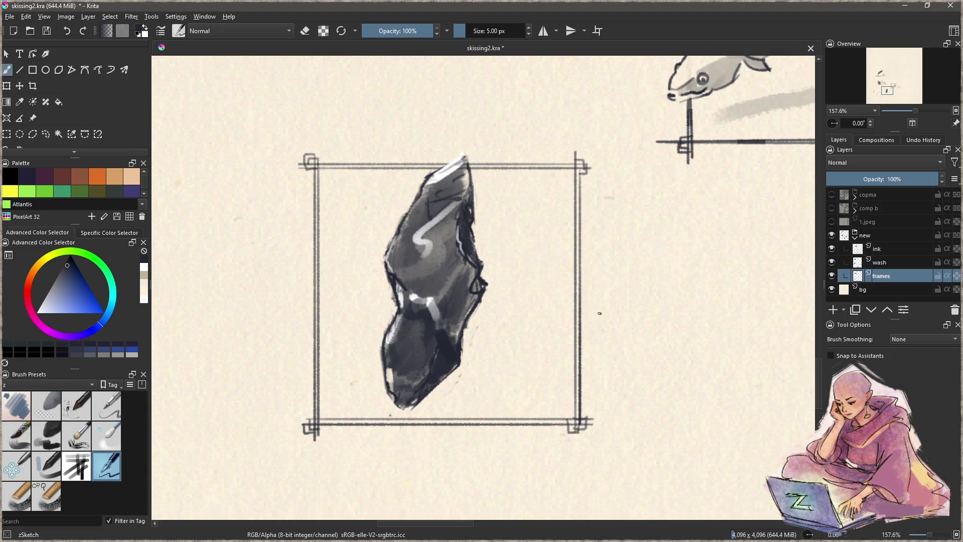
key(ctrl+r)
mouse_move(342, 102)
mouse_down()
mouse_move(224, 386)
mouse_move(577, 462)
mouse_move(641, 198)
mouse_move(567, 110)
mouse_up()
key(t)
mouse_move(548, 349)
mouse_down()
mouse_move(538, 351)
mouse_move(548, 359)
mouse_up()
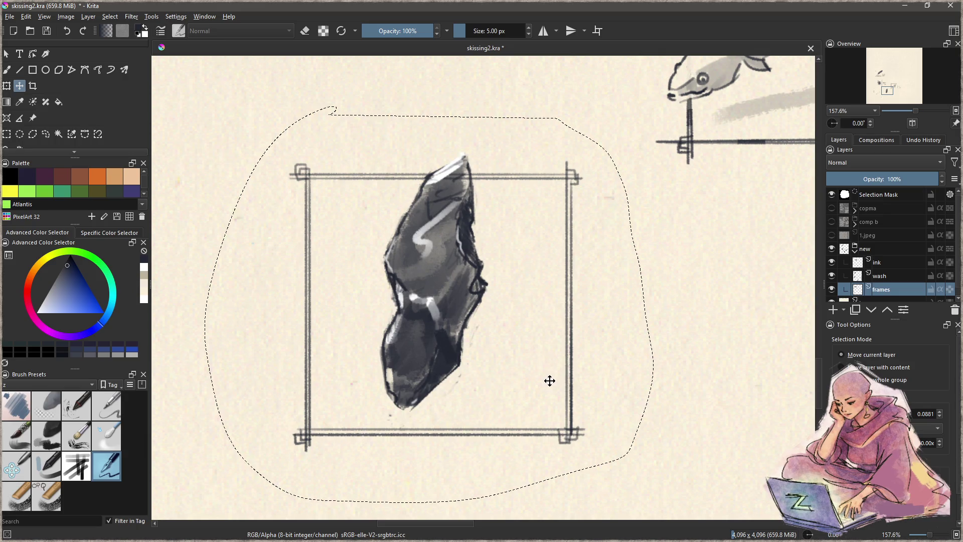
Paint a soft grey cast shadow under the rock on the wash layer using the Charcoal Rock Soft brush
key(ctrl+shift+a)
key(b)
click(885, 263)
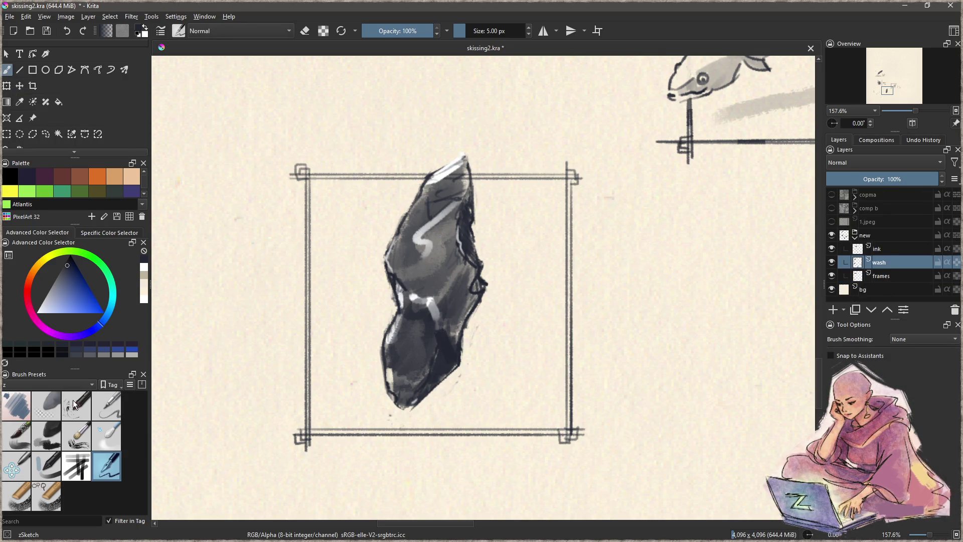
click(49, 444)
mouse_move(451, 399)
shift+mouse_down()
mouse_move(441, 399)
mouse_move(472, 399)
mouse_move(413, 406)
mouse_move(466, 401)
mouse_move(441, 404)
mouse_move(456, 404)
shift+mouse_up()
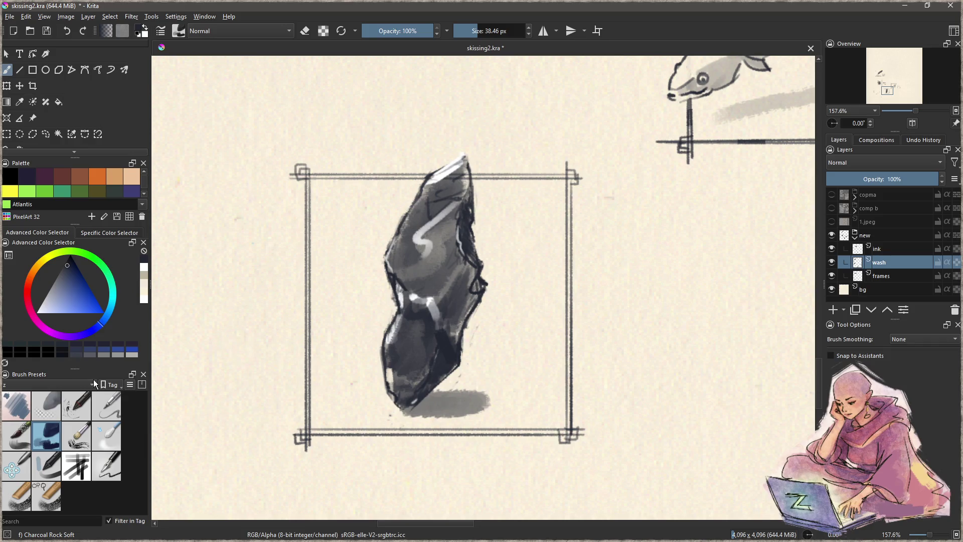
Switch back to the zSketch pen on the ink layer and letter the N of NOKO beside the frame
click(106, 465)
key(Page_Up)
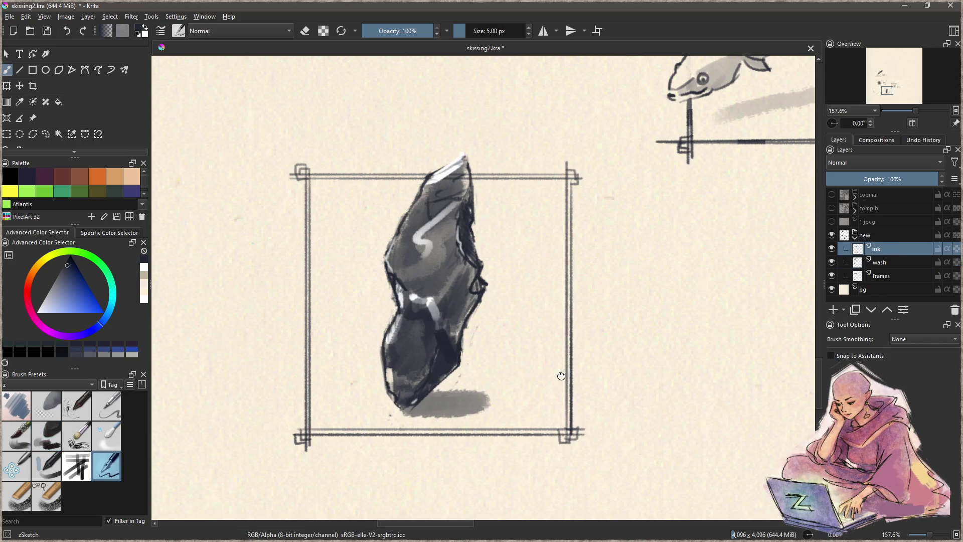
drag(559, 376, 436, 350)
mouse_move(494, 307)
mouse_down()
mouse_move(490, 272)
mouse_move(520, 305)
mouse_move(548, 303)
mouse_move(542, 284)
mouse_move(564, 301)
mouse_move(582, 280)
mouse_move(584, 300)
mouse_move(603, 281)
mouse_move(614, 286)
mouse_up()
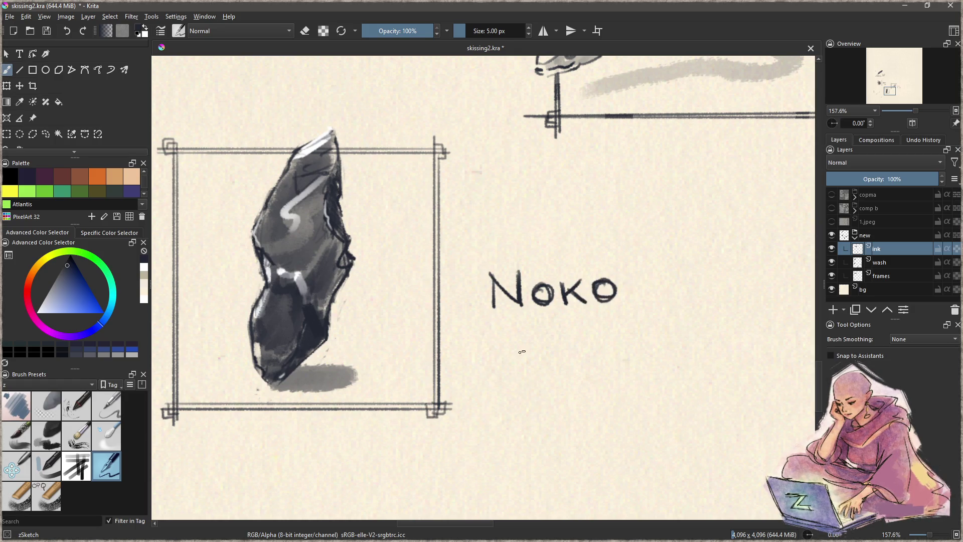
Ink the S and K of SKARPT under NOKO to the right of the rock's frame
drag(496, 345, 485, 375)
mouse_move(499, 344)
mouse_down()
mouse_move(478, 371)
mouse_move(517, 364)
mouse_move(520, 378)
mouse_up()
mouse_move(530, 343)
mouse_down()
mouse_move(517, 365)
mouse_move(525, 360)
mouse_move(541, 376)
mouse_move(570, 372)
mouse_move(561, 357)
mouse_move(577, 373)
mouse_move(578, 359)
mouse_move(610, 374)
mouse_move(610, 355)
mouse_move(646, 370)
mouse_move(664, 339)
mouse_up()
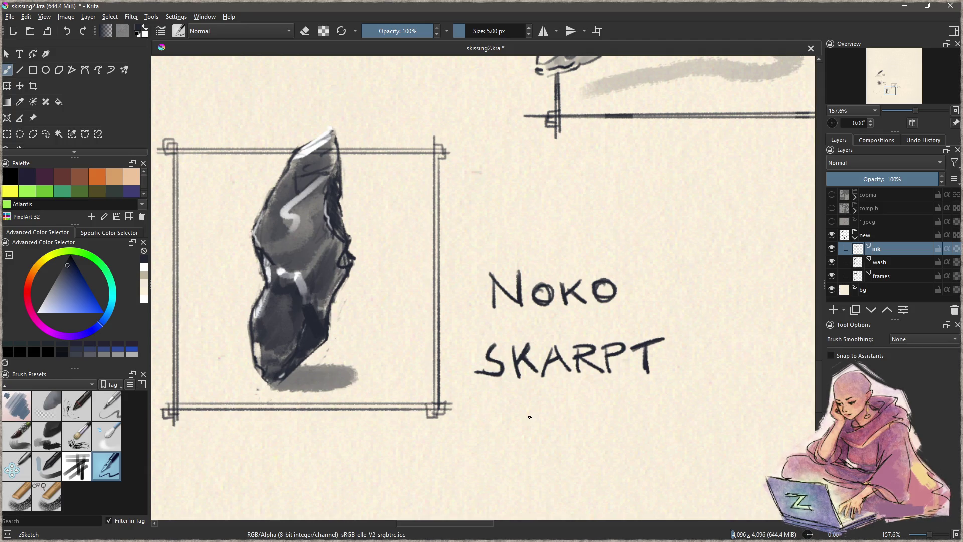
scroll(533, 261, down, 6)
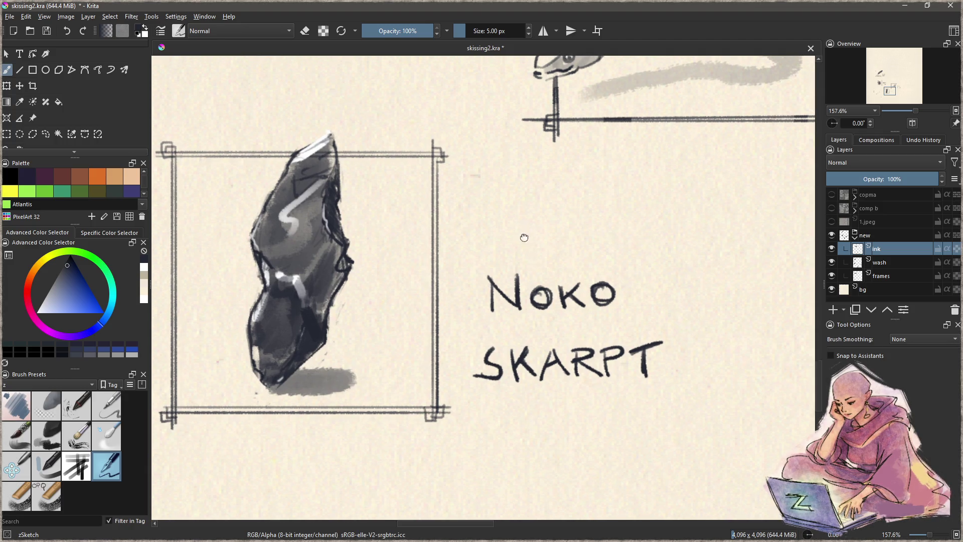
mouse_move(500, 351)
mouse_down()
mouse_move(497, 342)
mouse_move(520, 434)
mouse_move(522, 269)
mouse_move(525, 376)
mouse_move(549, 370)
mouse_up()
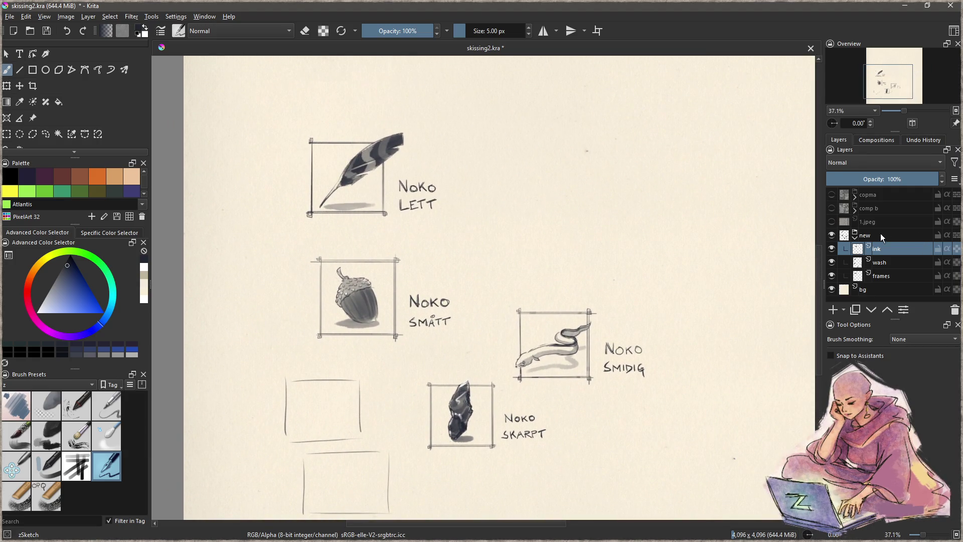
Rename the 'new' layer group to 'noko'
click(871, 236)
double_click(869, 236)
text(n)
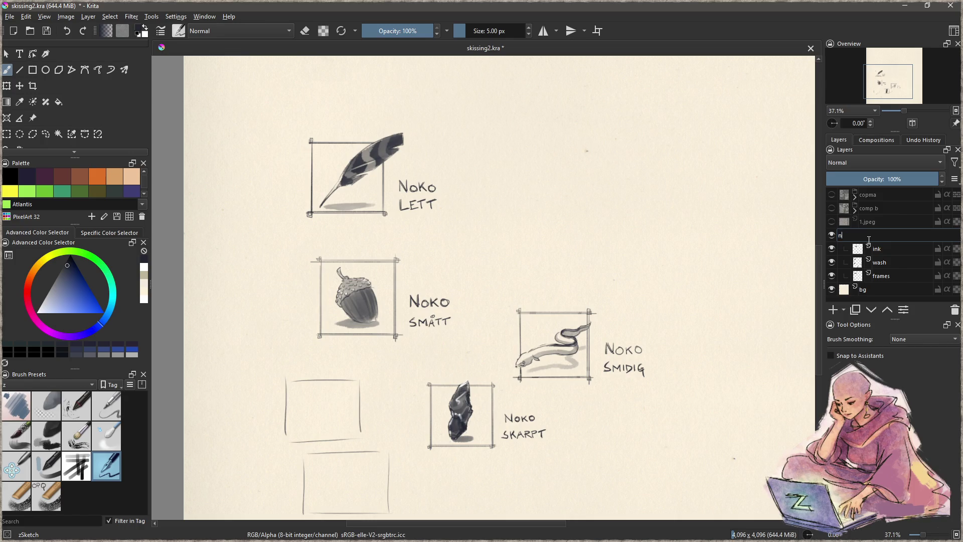
text(ok)
key(Return)
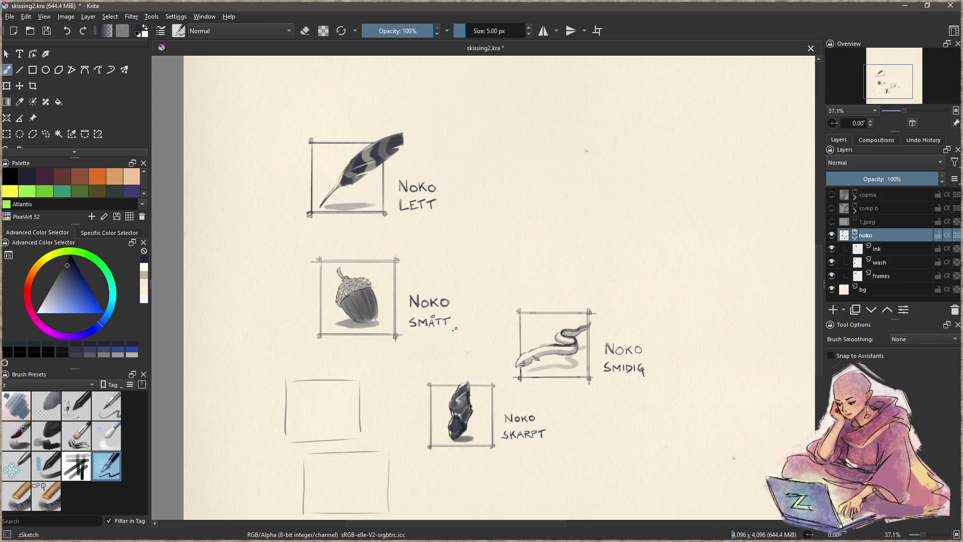
Select the ink layer and zoom in on the empty frames beside the labelled icons
drag(454, 328, 468, 270)
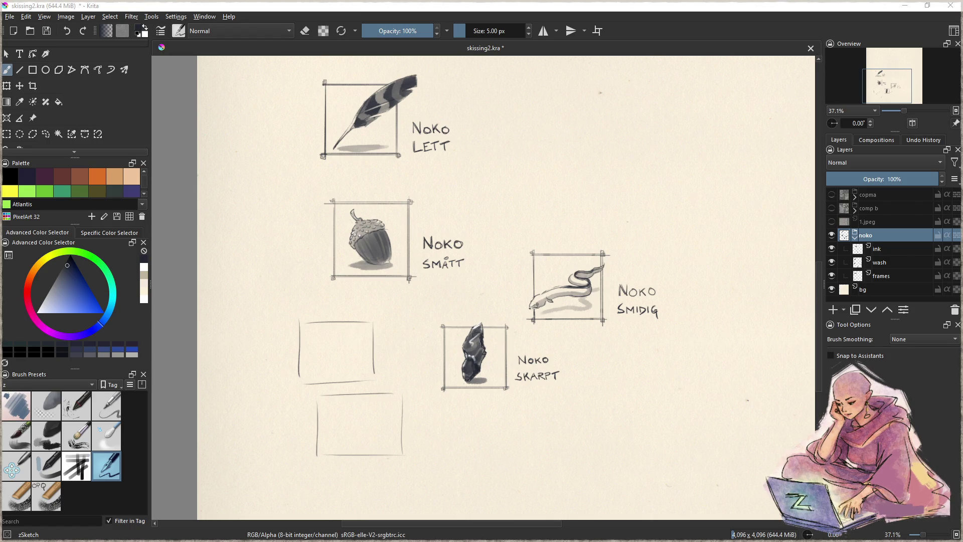
drag(523, 318, 602, 250)
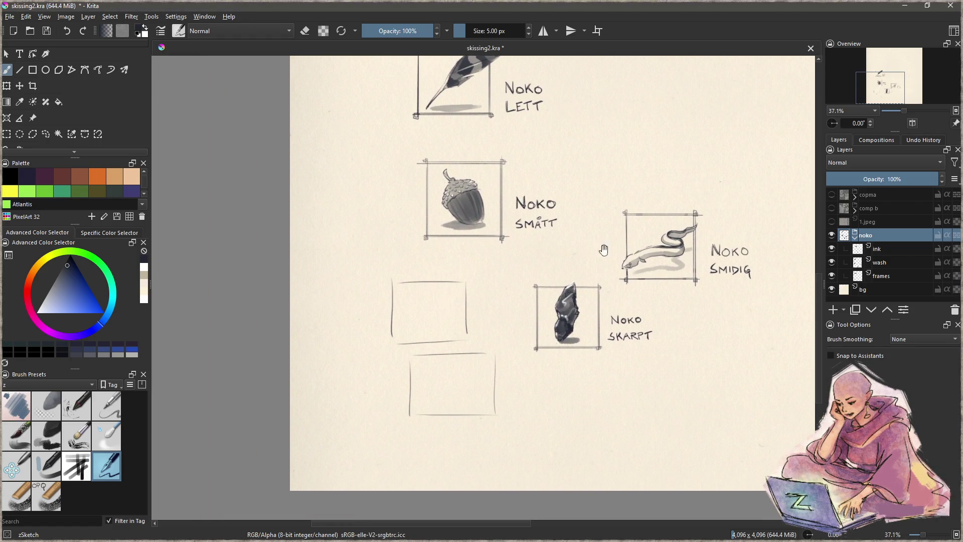
click(883, 251)
key(ctrl+space)
click(455, 316)
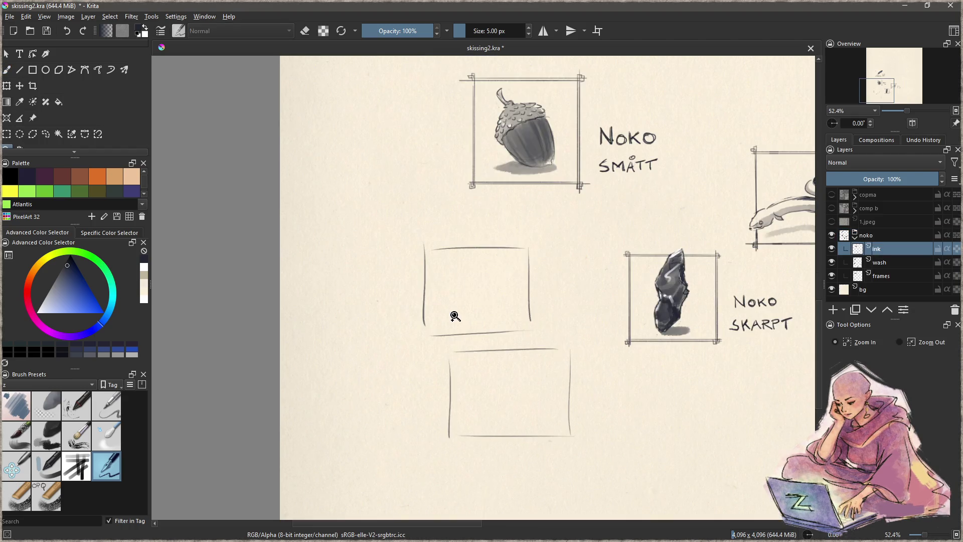
Zoom onto the empty frame and sketch stacked grey ellipses down its height
drag(405, 240, 547, 356)
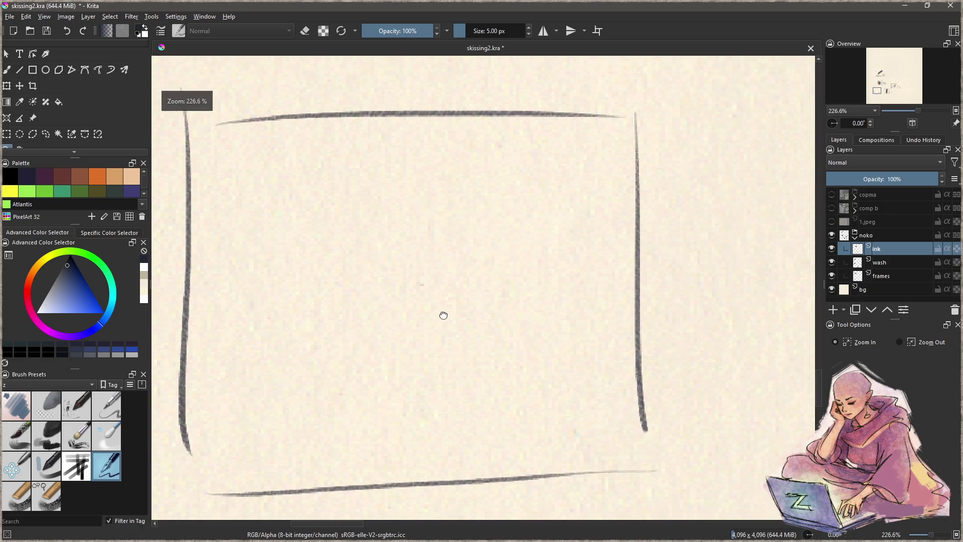
mouse_move(443, 309)
mouse_down()
mouse_move(457, 324)
mouse_move(458, 350)
mouse_move(472, 334)
mouse_up()
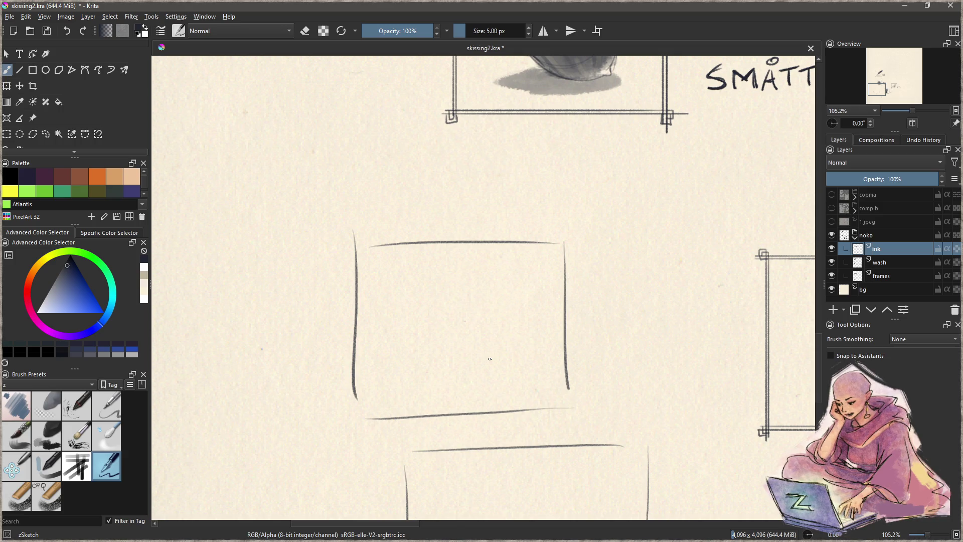
mouse_move(455, 227)
mouse_down()
mouse_move(382, 286)
mouse_move(389, 328)
mouse_move(501, 316)
mouse_move(441, 383)
mouse_move(517, 360)
mouse_up()
key(ctrl+z)
mouse_move(454, 220)
mouse_down()
mouse_move(386, 253)
mouse_move(417, 257)
mouse_up()
mouse_move(502, 350)
mouse_down()
mouse_move(532, 354)
mouse_move(421, 374)
mouse_up()
mouse_move(466, 220)
mouse_down()
mouse_move(381, 261)
mouse_move(476, 228)
mouse_up()
mouse_move(484, 265)
mouse_down()
mouse_move(396, 300)
mouse_move(494, 267)
mouse_up()
Add curved strokes down the ellipse stack, undoing each unwanted dark stroke
mouse_move(504, 304)
mouse_down()
mouse_move(433, 342)
mouse_move(507, 314)
mouse_up()
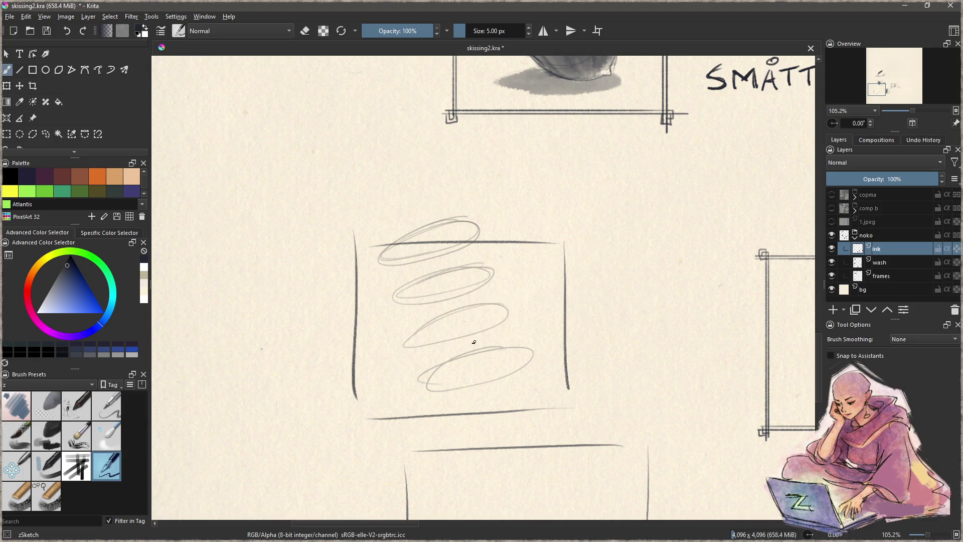
mouse_move(446, 225)
mouse_down()
mouse_move(484, 235)
mouse_move(409, 230)
mouse_up()
mouse_move(441, 266)
mouse_down()
mouse_move(474, 226)
mouse_move(413, 301)
mouse_up()
key(ctrl+z)
mouse_move(467, 218)
mouse_down()
mouse_move(429, 275)
mouse_move(391, 296)
mouse_up()
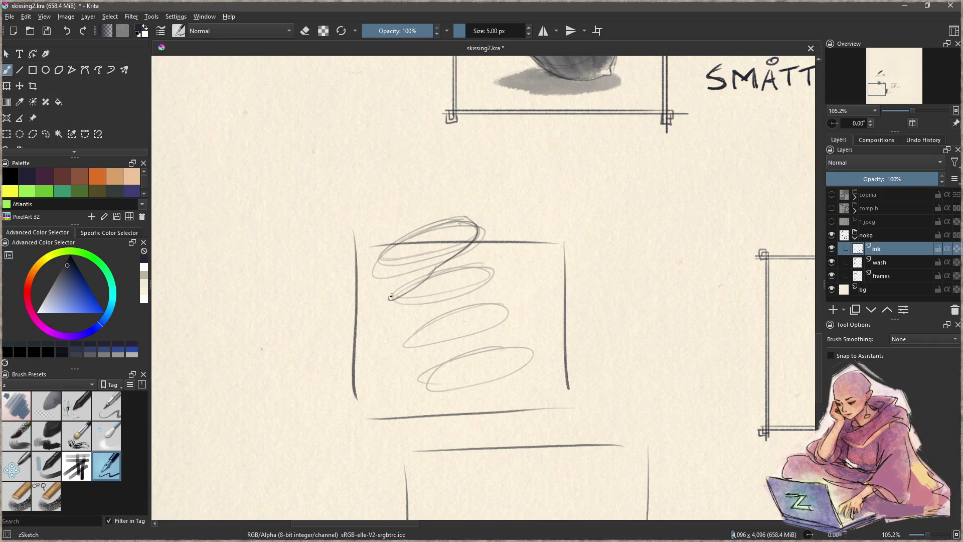
key(ctrl+z)
mouse_move(471, 235)
mouse_down()
mouse_move(395, 301)
mouse_move(434, 273)
mouse_move(459, 290)
mouse_move(421, 336)
mouse_up()
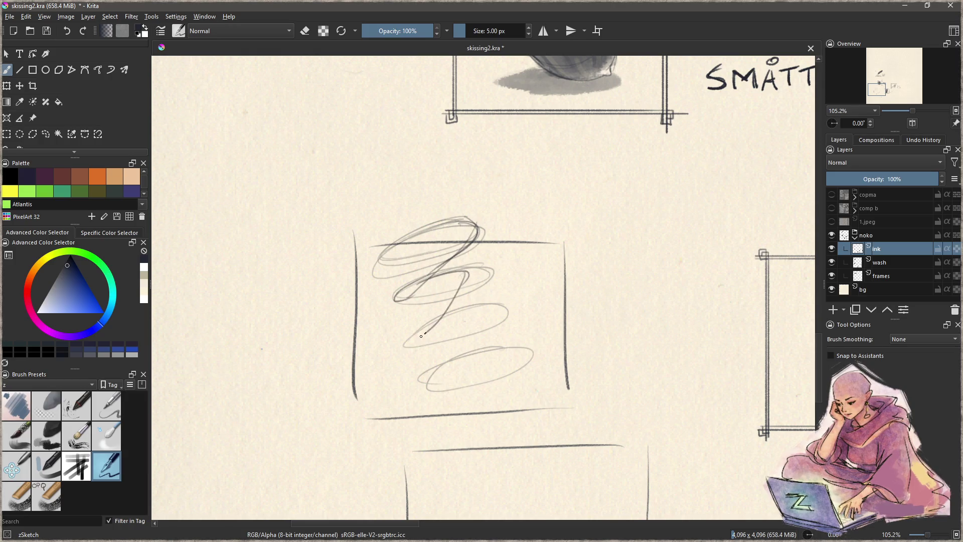
key(ctrl+z)
key(ctrl+z)
key(ctrl+z)
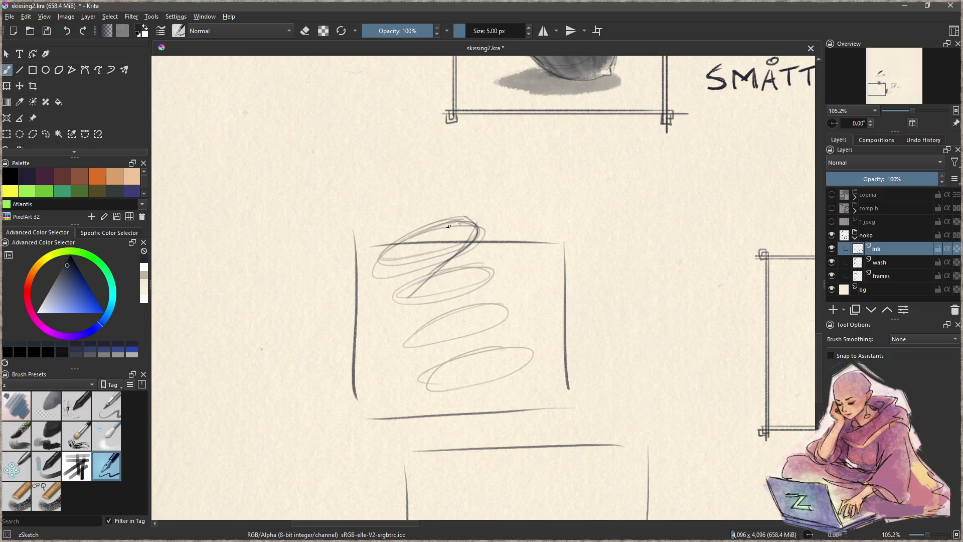
mouse_move(475, 228)
mouse_down()
mouse_move(404, 295)
mouse_move(449, 284)
mouse_move(458, 294)
mouse_up()
key(ctrl+z)
key(ctrl+z)
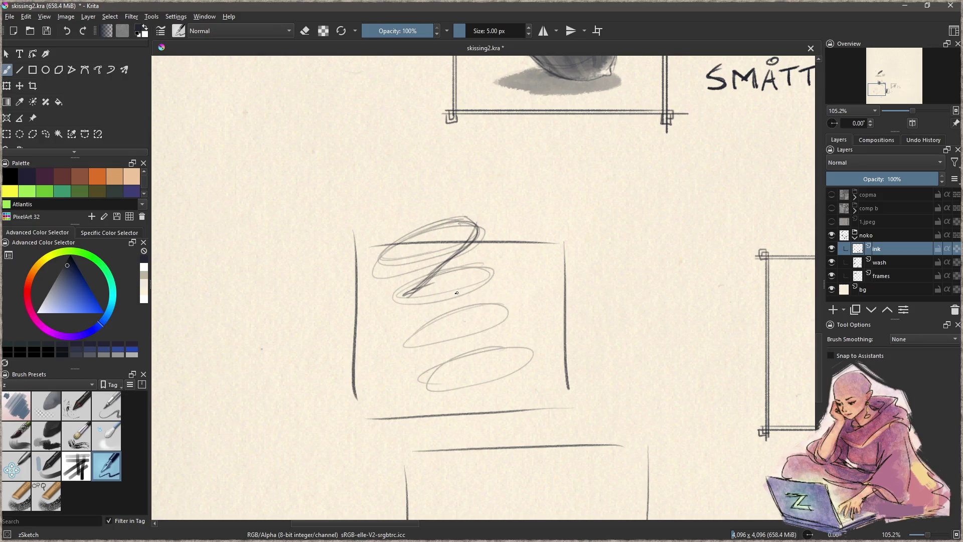
mouse_move(474, 230)
mouse_down()
mouse_move(403, 278)
mouse_move(472, 250)
mouse_move(456, 283)
mouse_move(409, 302)
mouse_move(481, 279)
mouse_move(435, 318)
mouse_move(439, 307)
mouse_move(492, 311)
mouse_move(424, 350)
mouse_move(486, 327)
mouse_move(501, 344)
mouse_move(439, 363)
mouse_move(496, 344)
mouse_move(472, 377)
mouse_move(431, 387)
mouse_up()
key(ctrl+z)
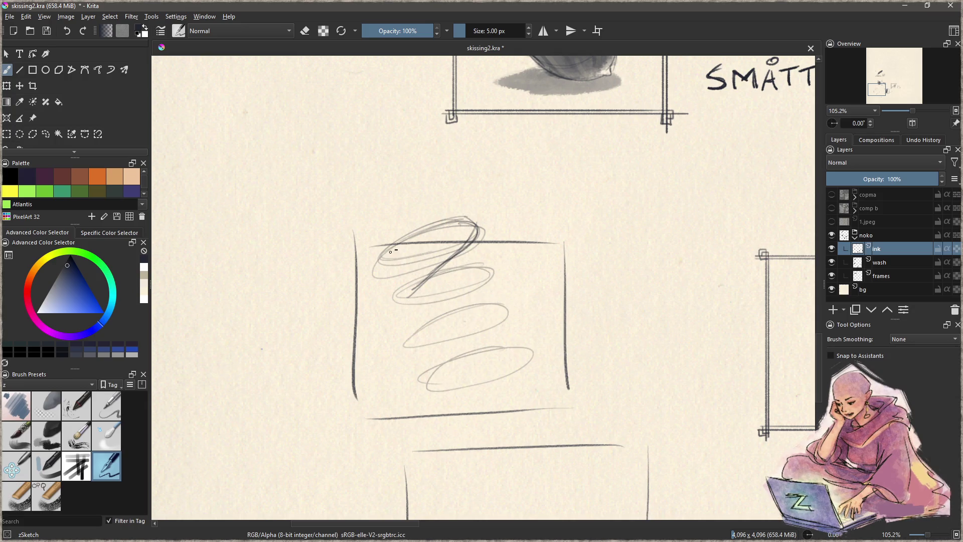
mouse_move(460, 221)
mouse_down()
mouse_move(373, 262)
mouse_move(381, 268)
mouse_move(391, 259)
mouse_move(375, 262)
mouse_move(459, 231)
mouse_move(444, 261)
mouse_up()
key(ctrl+z)
mouse_move(466, 228)
mouse_down()
mouse_move(428, 264)
mouse_move(472, 224)
mouse_up()
key(ctrl+z)
key(ctrl+z)
key(ctrl+z)
key(ctrl+z)
key(ctrl+z)
key(ctrl+z)
key(ctrl+z)
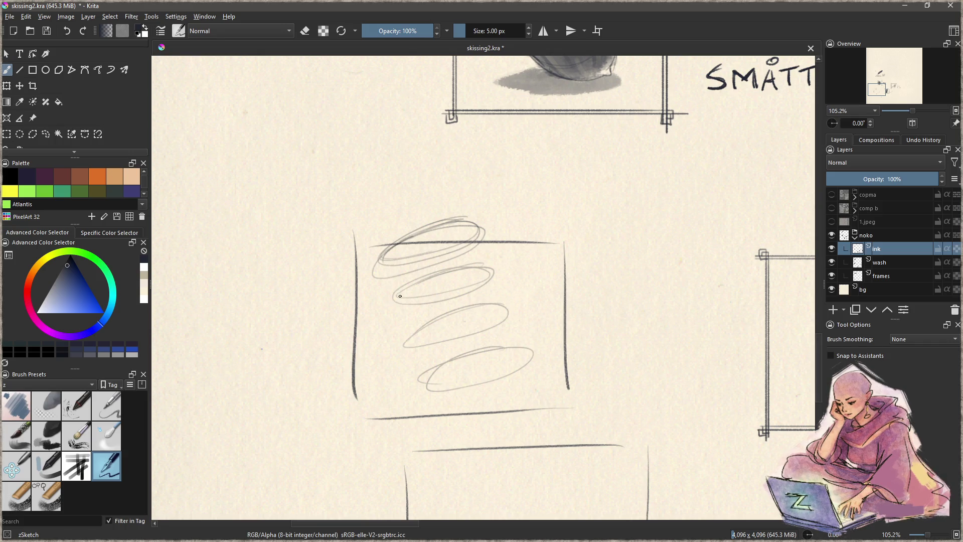
Draw straight cylinder sides and the bottom ellipse around the stacked ovals
drag(379, 258, 432, 394)
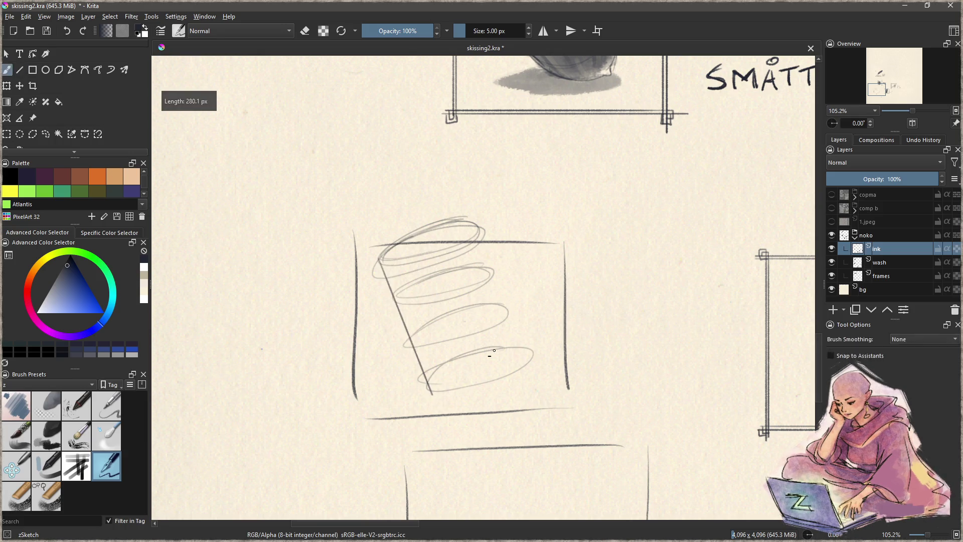
drag(481, 228, 531, 355)
mouse_move(434, 395)
mouse_down()
mouse_move(521, 371)
mouse_move(528, 356)
mouse_up()
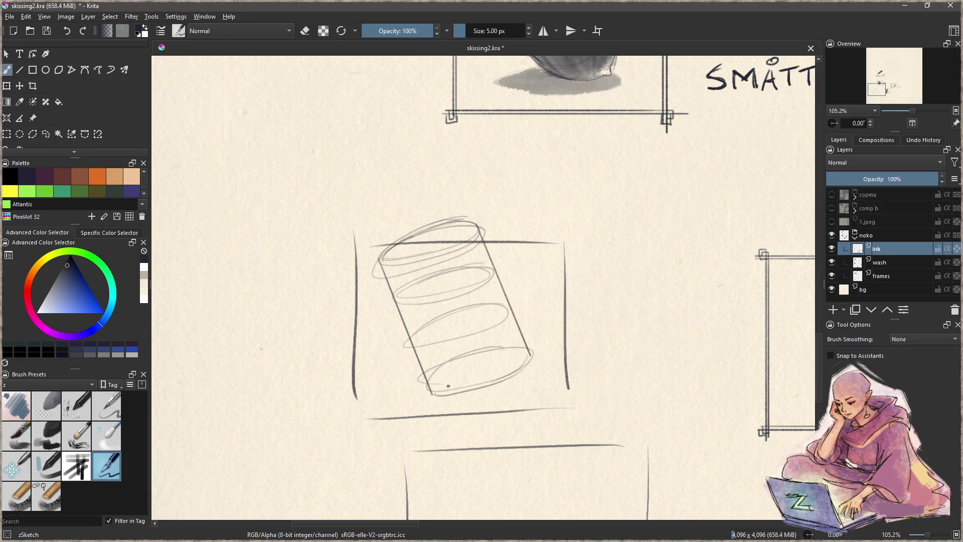
mouse_move(438, 386)
mouse_down()
mouse_move(485, 373)
mouse_move(514, 337)
mouse_move(484, 324)
mouse_move(416, 346)
mouse_move(476, 312)
mouse_move(498, 274)
mouse_move(396, 303)
mouse_move(441, 281)
mouse_move(477, 246)
mouse_move(467, 235)
mouse_move(435, 234)
mouse_move(390, 248)
mouse_up()
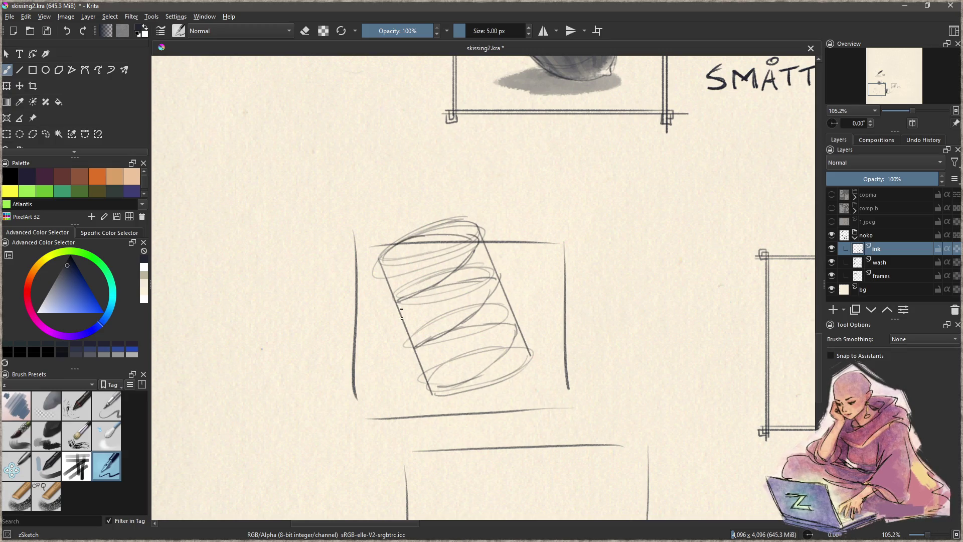
Ink the spiral's bottom coil and the cylinder's right side in bold dark strokes
mouse_move(432, 388)
mouse_down()
mouse_move(441, 394)
mouse_move(508, 350)
mouse_move(520, 330)
mouse_move(492, 371)
mouse_up()
mouse_move(520, 332)
mouse_down()
mouse_move(447, 393)
mouse_move(507, 346)
mouse_move(474, 324)
mouse_move(484, 336)
mouse_move(454, 332)
mouse_move(416, 350)
mouse_move(483, 315)
mouse_move(499, 276)
mouse_move(409, 291)
mouse_move(395, 306)
mouse_move(452, 285)
mouse_up()
drag(476, 244, 451, 283)
mouse_move(474, 244)
mouse_down()
mouse_move(439, 231)
mouse_move(390, 246)
mouse_move(482, 236)
mouse_move(477, 252)
mouse_move(401, 300)
mouse_move(446, 279)
mouse_move(492, 275)
mouse_move(477, 276)
mouse_move(484, 305)
mouse_move(461, 333)
mouse_up()
mouse_move(445, 381)
mouse_down()
mouse_move(435, 394)
mouse_move(504, 354)
mouse_move(514, 340)
mouse_move(506, 329)
mouse_up()
mouse_move(478, 370)
mouse_down()
mouse_move(513, 330)
mouse_move(462, 384)
mouse_move(498, 363)
mouse_up()
mouse_move(522, 331)
mouse_down()
mouse_move(469, 385)
mouse_move(491, 328)
mouse_move(418, 341)
mouse_move(474, 318)
mouse_move(499, 286)
mouse_move(468, 277)
mouse_move(408, 286)
mouse_up()
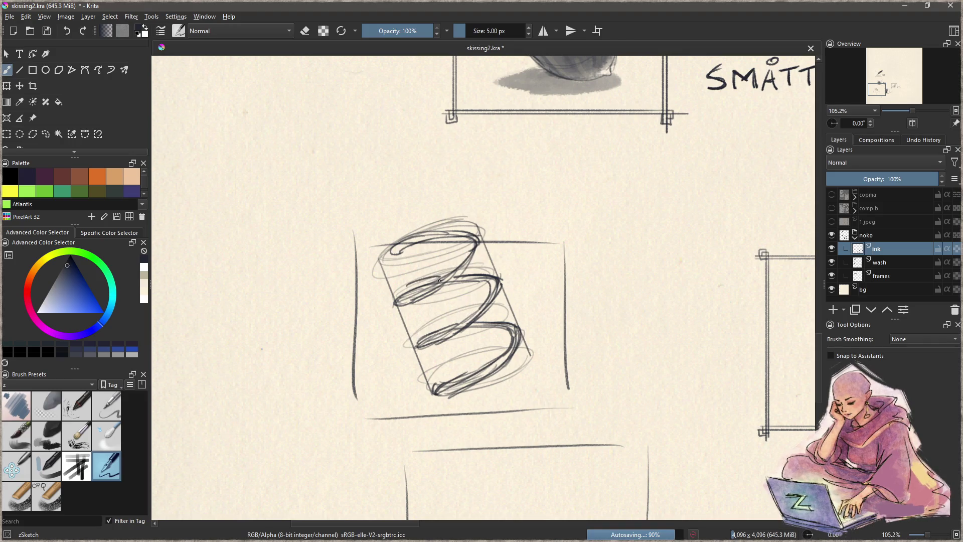
Ink the upper coils rising to a top loop and darken the bottom coil's ends
mouse_move(439, 277)
mouse_down()
mouse_move(404, 295)
mouse_move(477, 248)
mouse_move(410, 249)
mouse_up()
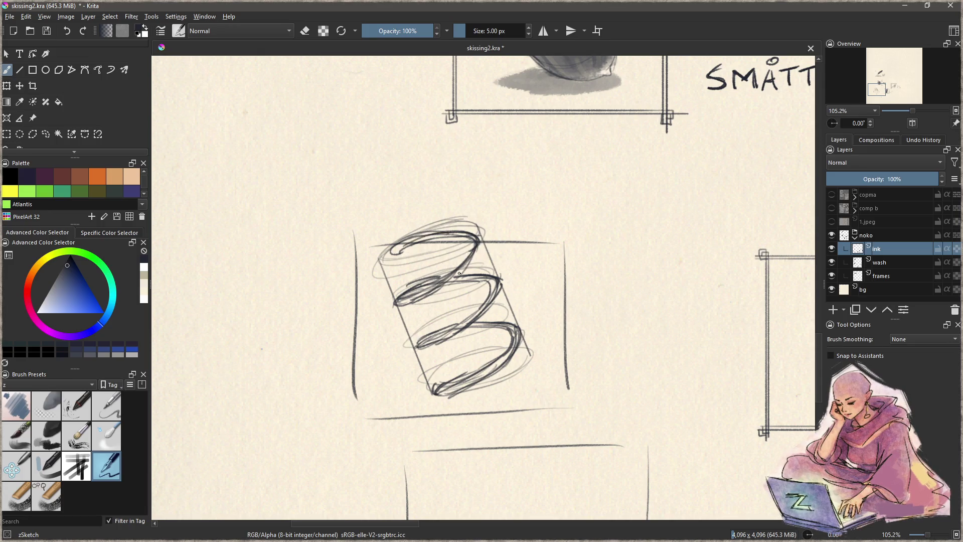
drag(414, 293, 467, 258)
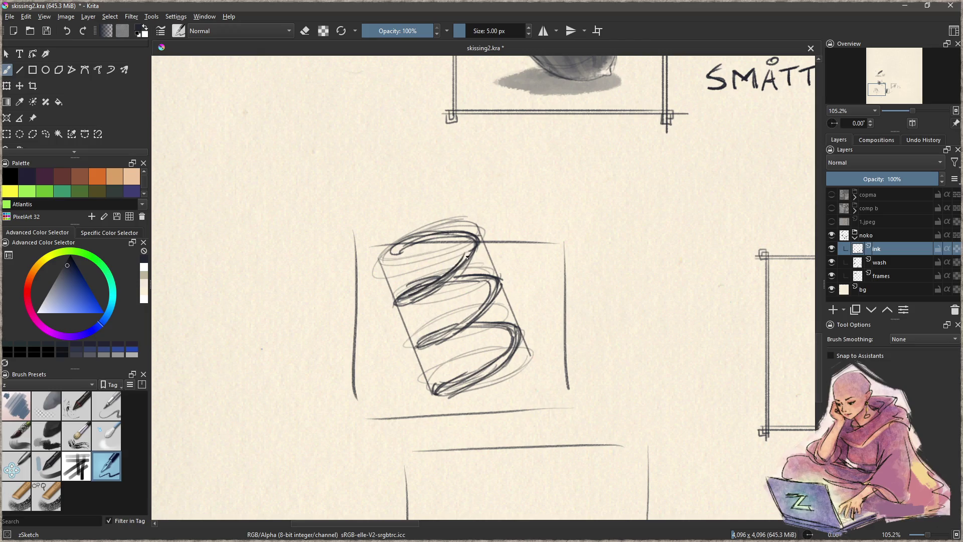
drag(421, 298, 477, 241)
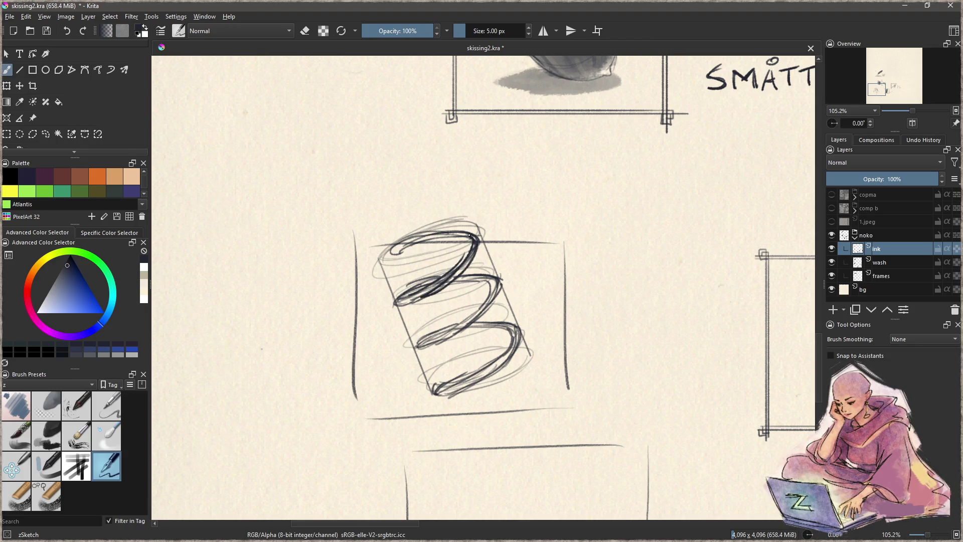
mouse_move(466, 237)
mouse_down()
mouse_move(410, 234)
mouse_move(397, 250)
mouse_move(463, 234)
mouse_up()
mouse_move(438, 390)
mouse_down()
mouse_move(472, 385)
mouse_move(504, 355)
mouse_up()
mouse_move(474, 389)
mouse_down()
mouse_move(516, 344)
mouse_move(504, 362)
mouse_move(518, 332)
mouse_move(511, 322)
mouse_move(444, 326)
mouse_move(454, 329)
mouse_move(462, 314)
mouse_move(421, 336)
mouse_move(477, 304)
mouse_up()
Redo and darken the middle coil and the upper coil's left and right parts
key(ctrl+z)
key(ctrl+z)
key(ctrl+z)
mouse_move(419, 342)
mouse_down()
mouse_move(492, 300)
mouse_move(469, 319)
mouse_up()
drag(497, 280, 492, 301)
drag(502, 275, 463, 284)
mouse_move(464, 284)
mouse_down()
mouse_move(485, 283)
mouse_move(404, 291)
mouse_move(394, 301)
mouse_move(421, 303)
mouse_up()
mouse_move(417, 303)
mouse_down()
mouse_move(473, 252)
mouse_move(447, 232)
mouse_move(408, 243)
mouse_up()
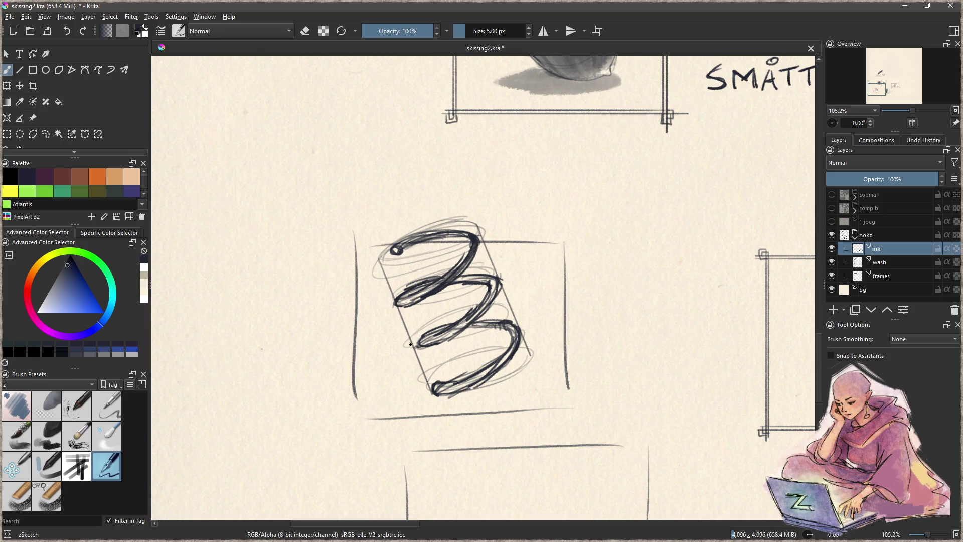
Erase part of the bottom stroke, retrace the bottom coil thicker, and darken the top loop
key(e)
mouse_move(440, 385)
mouse_down()
mouse_move(466, 373)
mouse_move(450, 382)
mouse_up()
key(e)
mouse_move(453, 383)
mouse_down()
mouse_move(500, 364)
mouse_move(512, 325)
mouse_move(478, 321)
mouse_move(426, 339)
mouse_move(448, 333)
mouse_move(484, 301)
mouse_move(487, 276)
mouse_move(407, 296)
mouse_move(438, 274)
mouse_up()
key(e)
key(e)
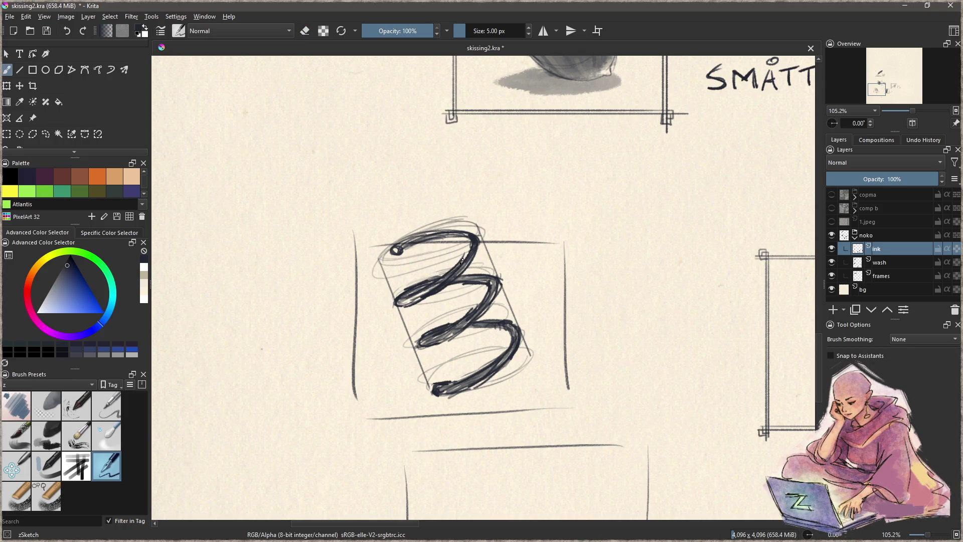
mouse_move(468, 250)
mouse_down()
mouse_move(436, 236)
mouse_move(398, 250)
mouse_move(419, 236)
mouse_up()
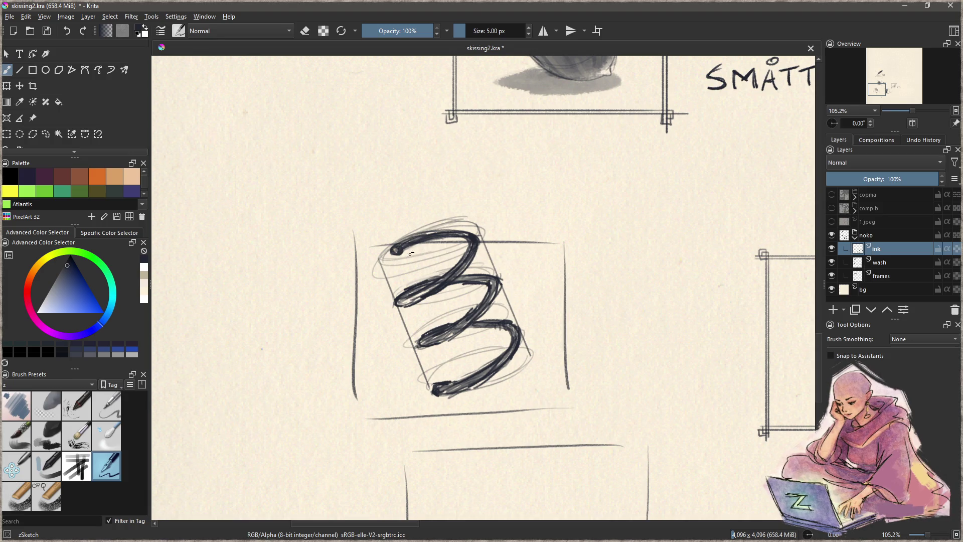
Lightly erase small patches of the middle and bottom coils
key(e)
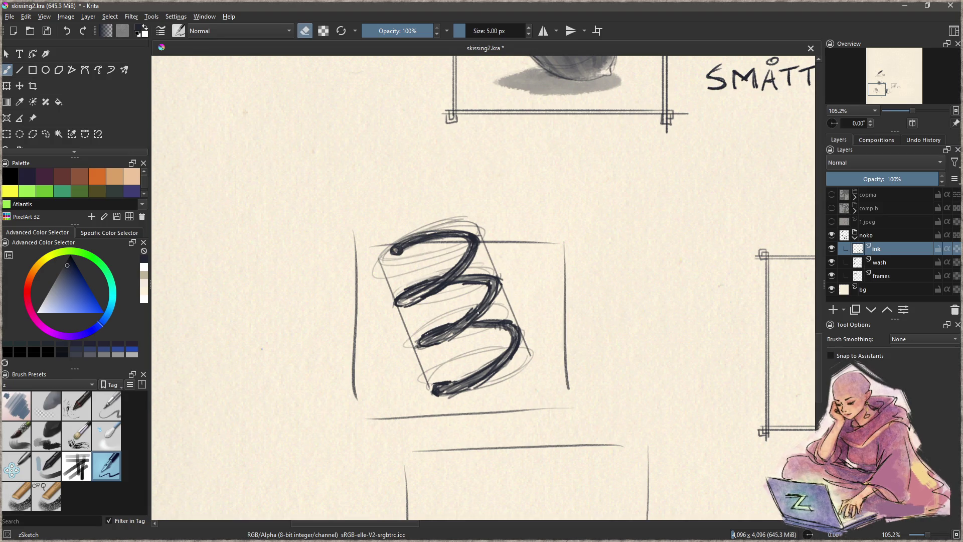
drag(479, 312, 472, 317)
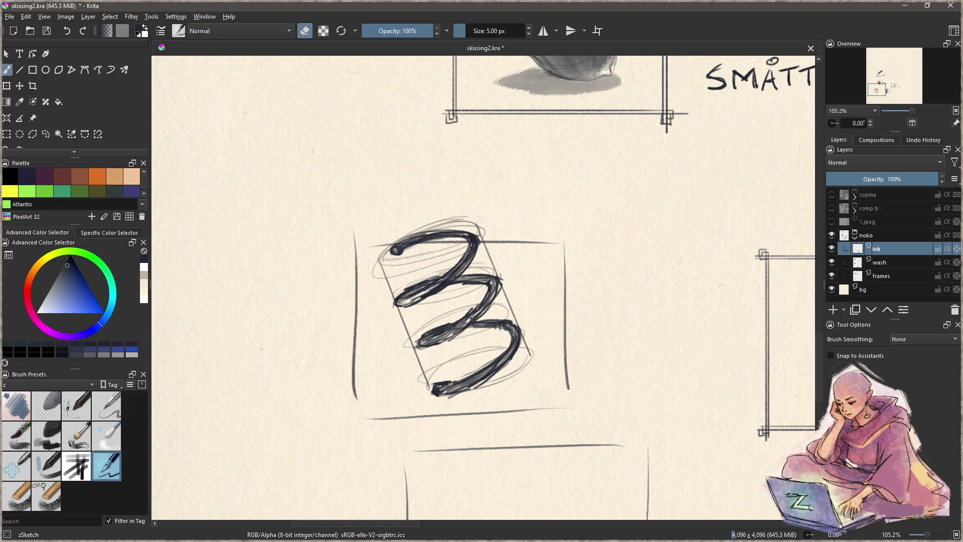
drag(497, 367, 499, 361)
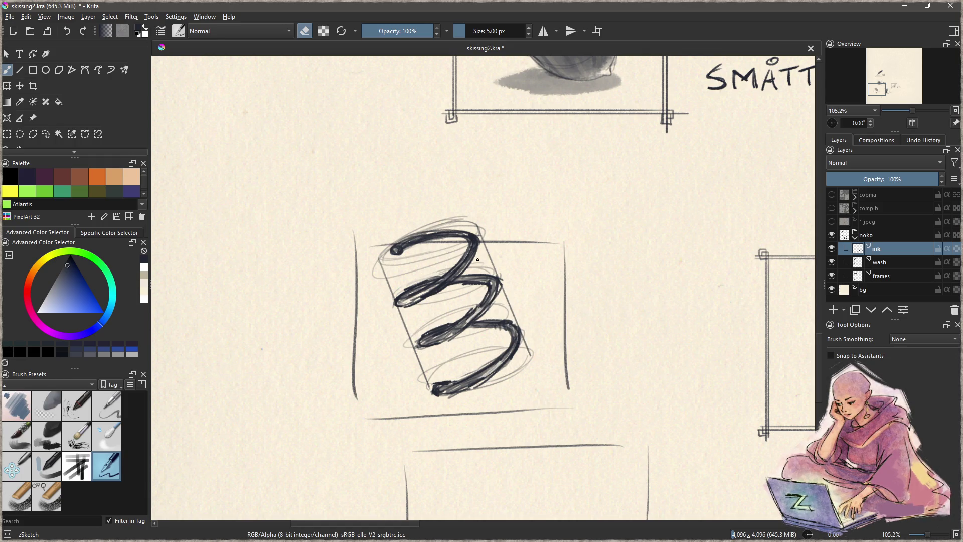
mouse_move(430, 340)
mouse_down()
mouse_move(439, 338)
mouse_move(426, 343)
mouse_up()
key(ctrl+z)
mouse_move(455, 389)
mouse_down()
mouse_move(463, 385)
mouse_move(425, 381)
mouse_up()
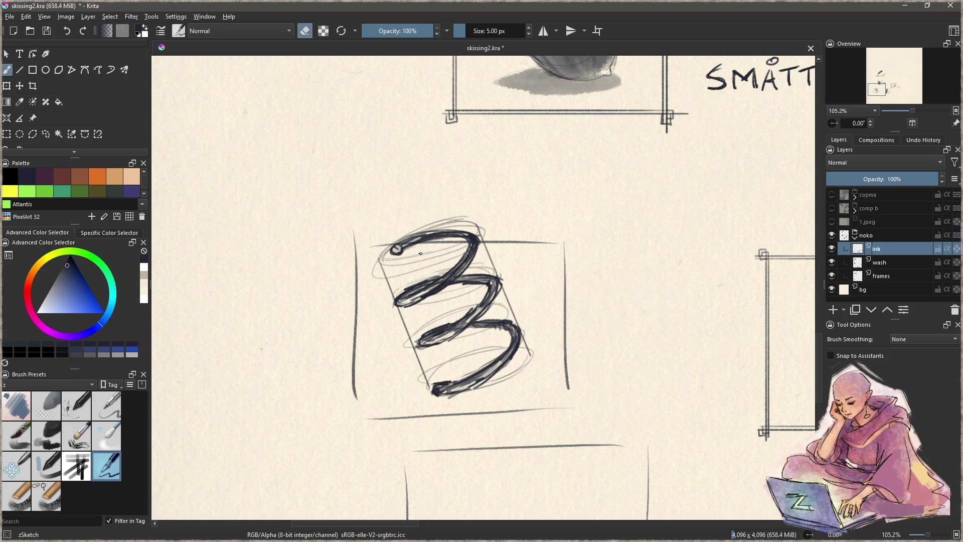
key(e)
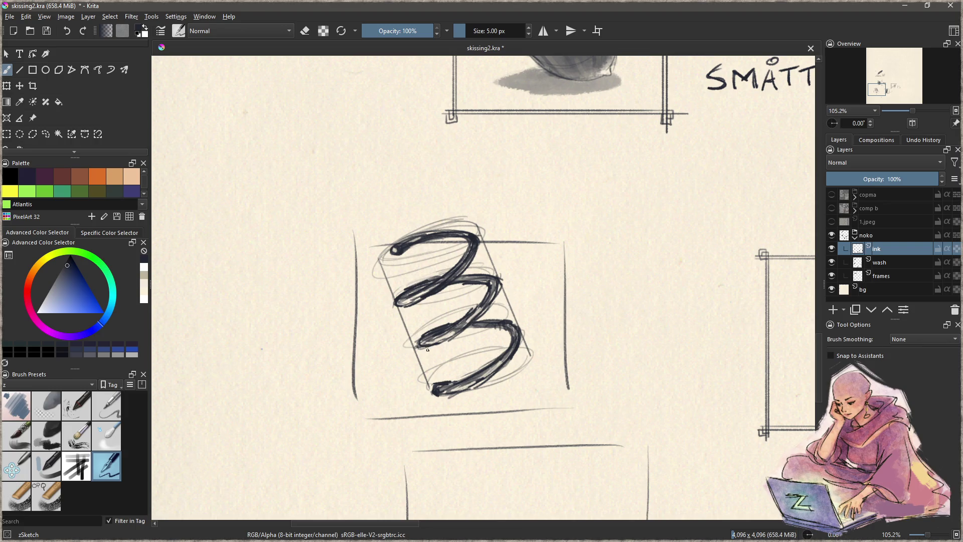
Erase the stray diagonal sketch lines around the spiral with a larger eraser, then reselect the 5 px pen
key(e)
mouse_move(401, 265)
mouse_down()
mouse_move(381, 258)
mouse_move(440, 249)
mouse_move(387, 277)
mouse_move(375, 319)
mouse_move(415, 316)
mouse_move(403, 316)
mouse_move(464, 294)
mouse_move(457, 311)
mouse_move(402, 347)
mouse_move(417, 382)
mouse_move(442, 328)
mouse_move(450, 341)
mouse_move(466, 332)
mouse_move(455, 355)
mouse_move(490, 340)
mouse_move(548, 344)
mouse_move(509, 389)
mouse_move(481, 397)
mouse_up()
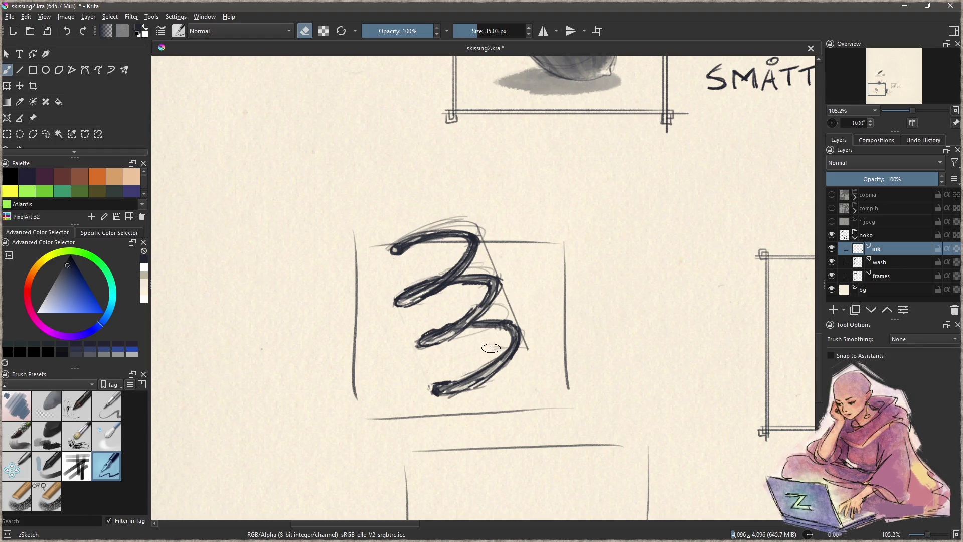
mouse_move(533, 341)
mouse_down()
mouse_move(512, 294)
mouse_move(505, 301)
mouse_move(517, 315)
mouse_move(527, 287)
mouse_move(510, 266)
mouse_up()
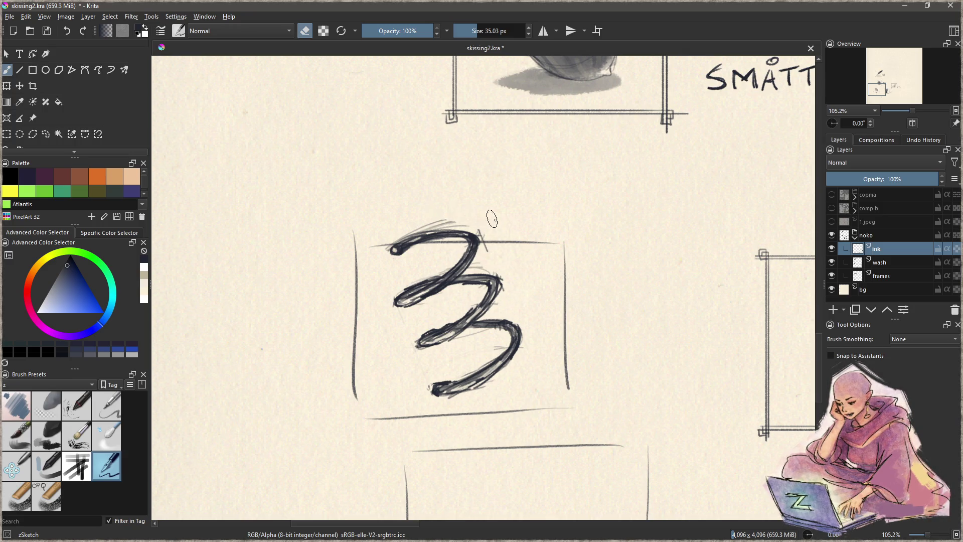
drag(490, 222, 491, 250)
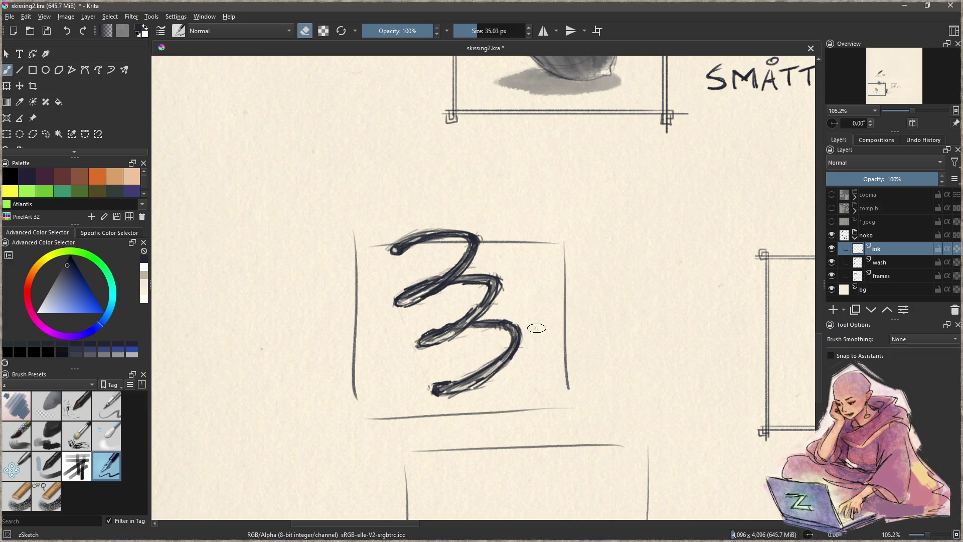
click(112, 464)
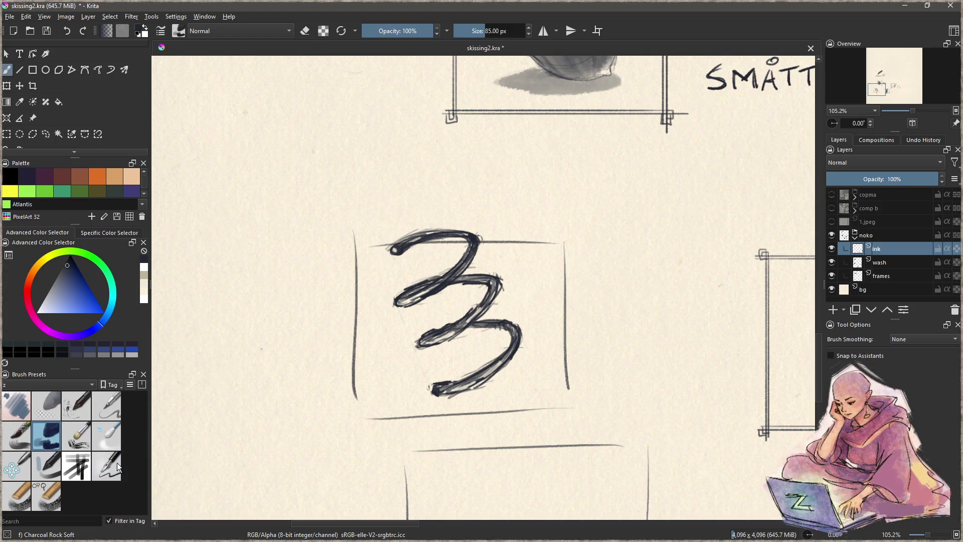
Lasso and delete the rough sketched box around the spiral on the frames layer
click(894, 275)
key(f)
drag(367, 186, 298, 383)
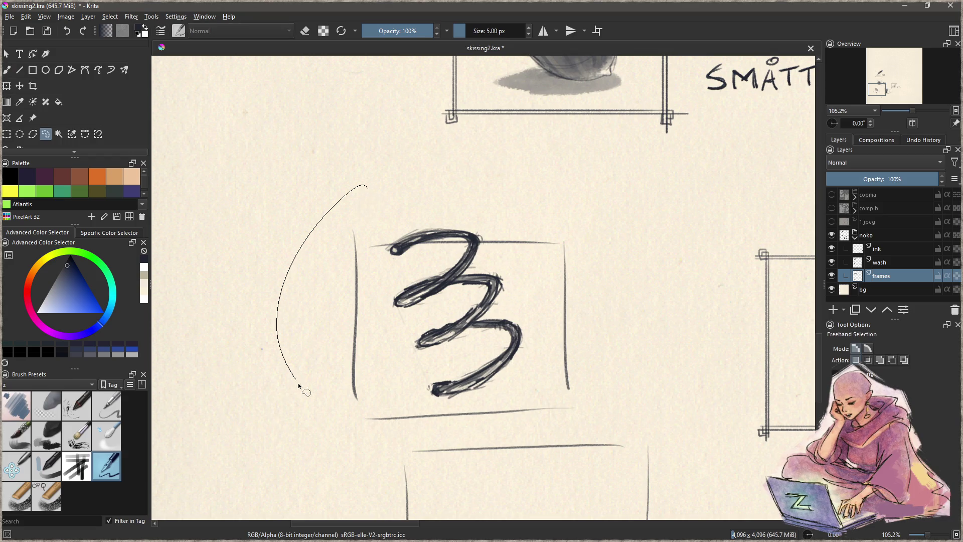
mouse_move(391, 434)
mouse_down()
mouse_move(633, 307)
mouse_move(381, 193)
mouse_up()
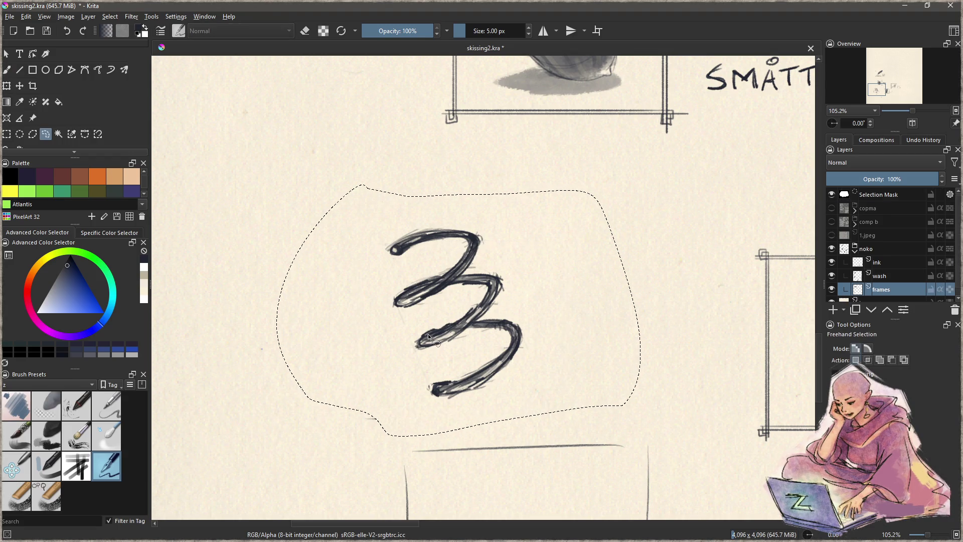
key(ctrl+shift+a)
key(b)
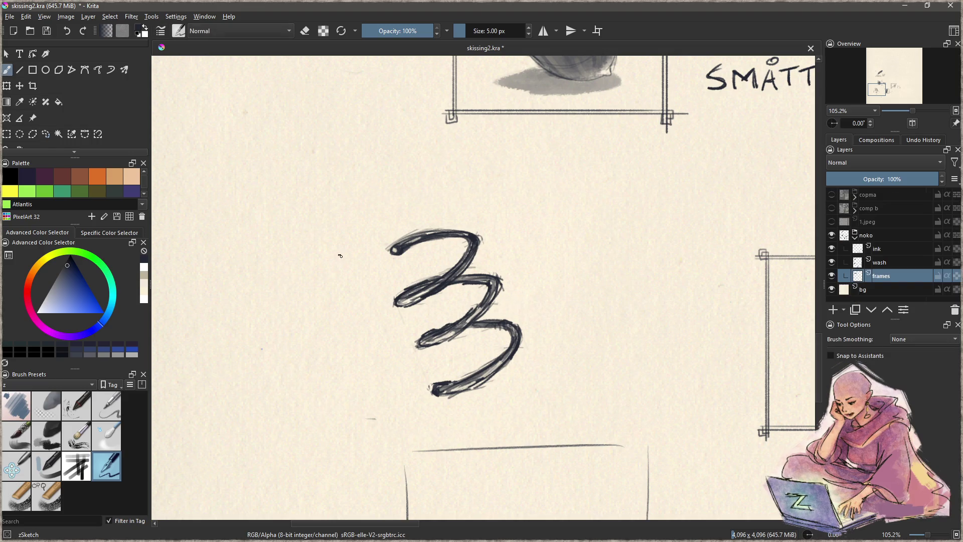
Draw straight double-lined edges around the spiral with the Line tool
key(v)
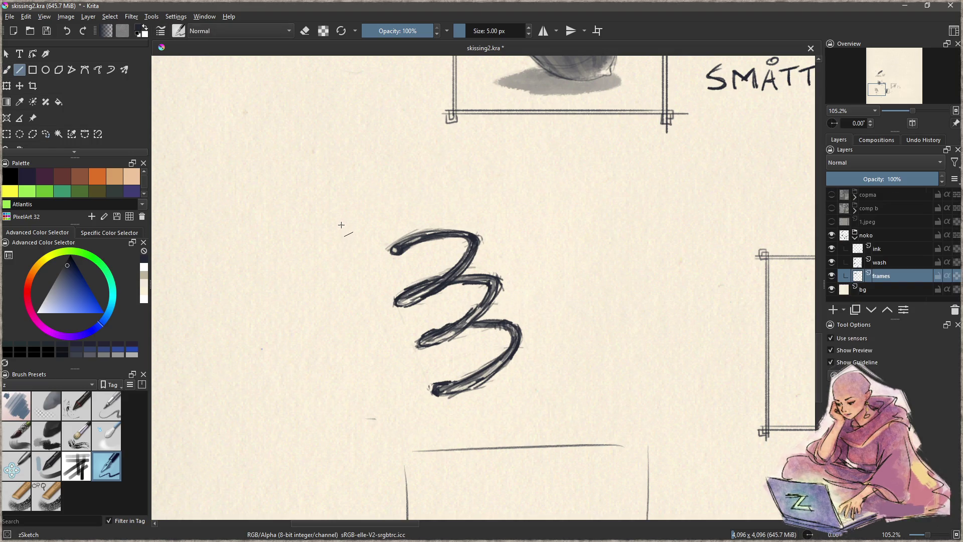
drag(334, 222, 334, 421)
key(Escape)
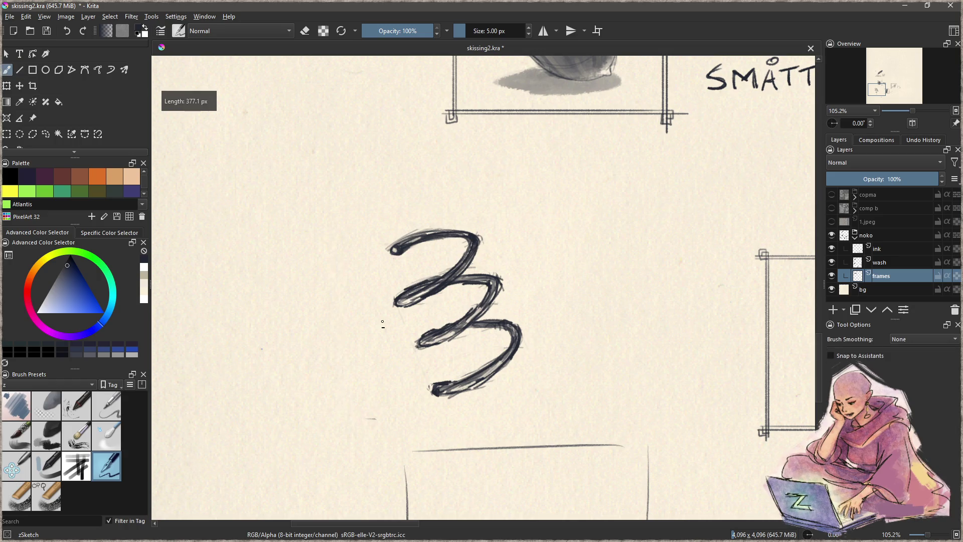
mouse_move(333, 209)
mouse_down()
mouse_move(334, 424)
mouse_move(580, 418)
mouse_move(522, 184)
mouse_up()
key(Escape)
mouse_move(558, 430)
mouse_down()
mouse_move(547, 183)
mouse_move(547, 210)
mouse_move(313, 208)
mouse_move(333, 207)
mouse_up()
drag(337, 202, 351, 429)
key(Escape)
mouse_move(337, 203)
mouse_down()
mouse_move(337, 426)
mouse_move(583, 414)
mouse_move(555, 423)
mouse_move(546, 192)
mouse_move(555, 192)
mouse_move(459, 208)
mouse_move(326, 206)
mouse_up()
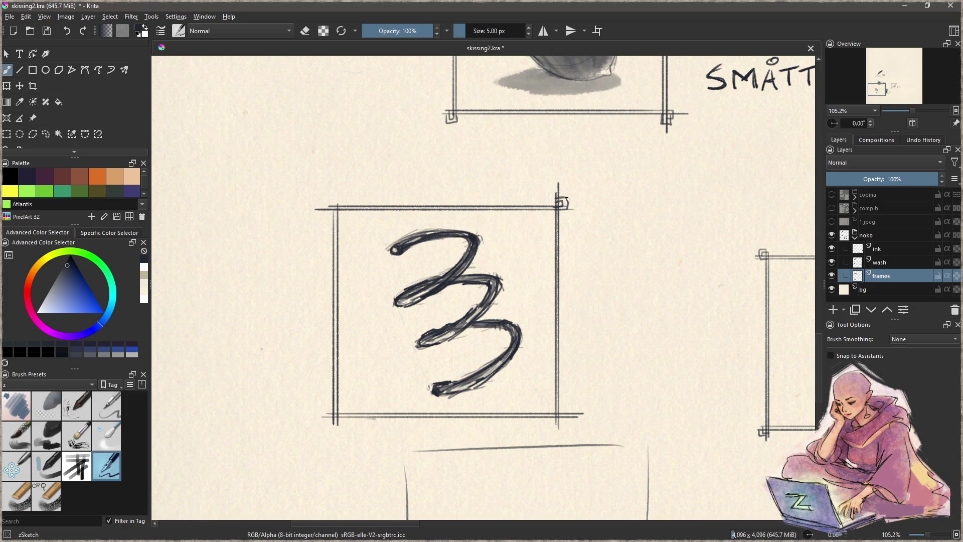
Pick the dark line colour and brush a bracket at the frame's bottom-right corner
drag(528, 401, 443, 339)
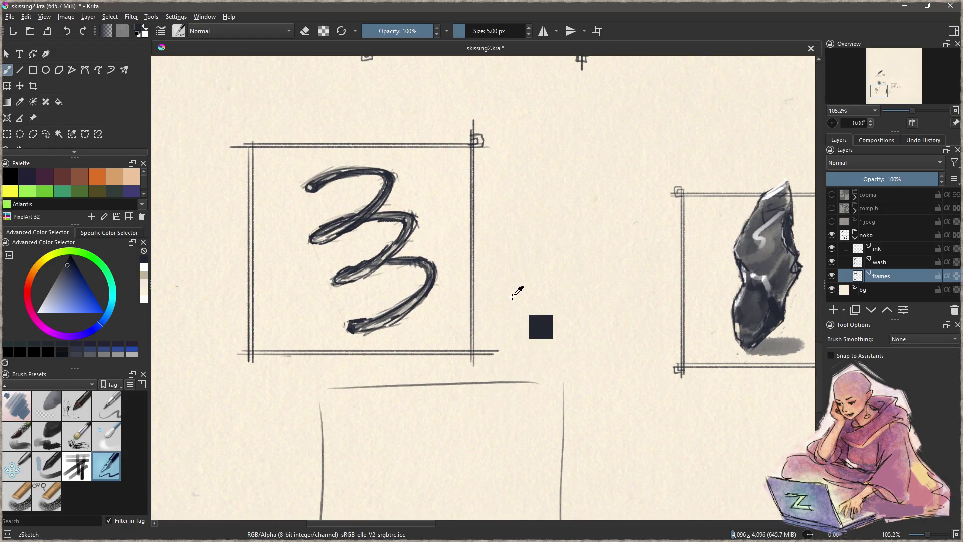
scroll(481, 357, up, 5)
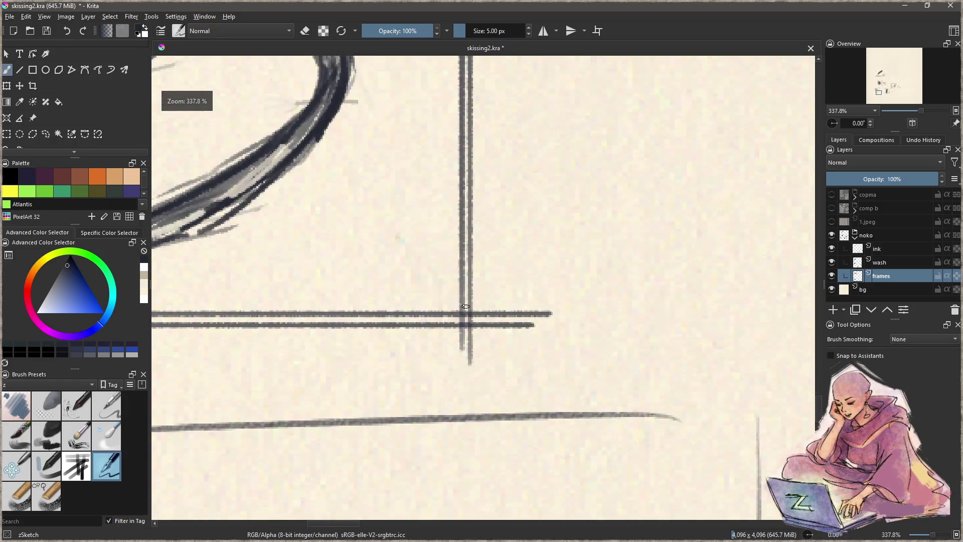
mouse_move(463, 292)
mouse_down()
mouse_move(462, 343)
mouse_move(484, 337)
mouse_move(460, 338)
mouse_move(481, 337)
mouse_move(481, 324)
mouse_move(480, 340)
mouse_move(463, 338)
mouse_move(482, 337)
mouse_move(481, 325)
mouse_up()
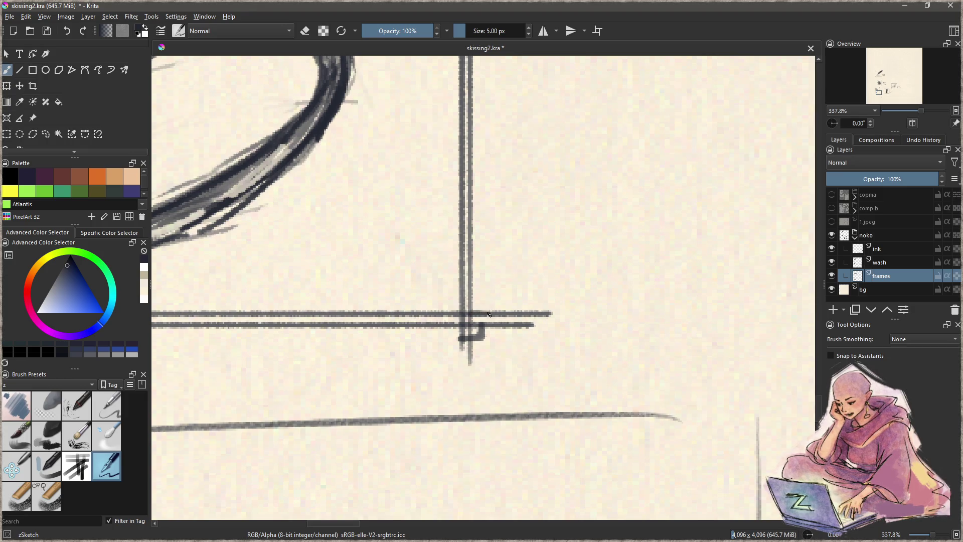
mouse_move(494, 312)
mouse_down()
mouse_move(496, 352)
mouse_move(469, 353)
mouse_move(479, 352)
mouse_up()
drag(470, 309, 470, 354)
key(ctrl+z)
key(ctrl+z)
drag(471, 302, 472, 354)
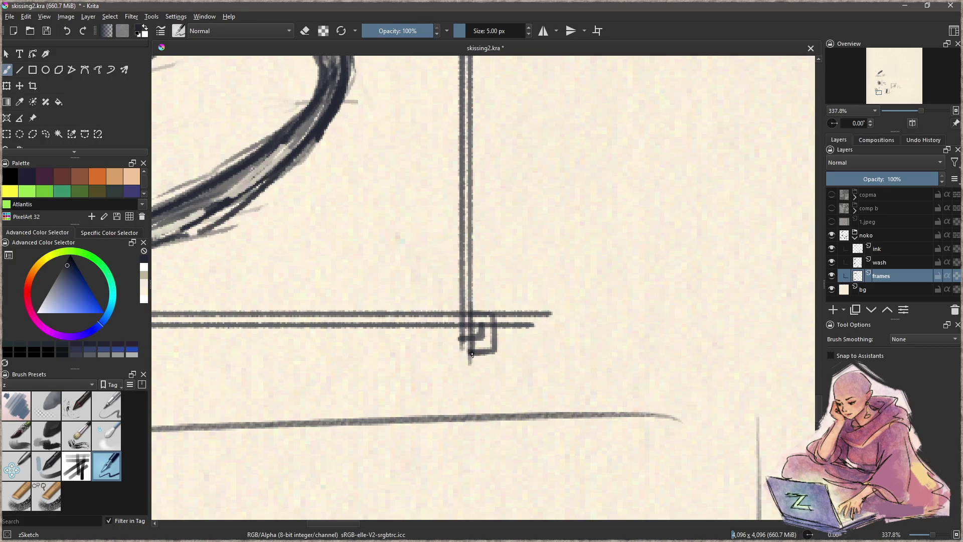
Erase a small gap in the bottom lines and add brackets at the bottom-left and top-left corners
key(e)
mouse_move(500, 312)
mouse_down()
mouse_move(504, 333)
mouse_move(537, 313)
mouse_move(527, 311)
mouse_up()
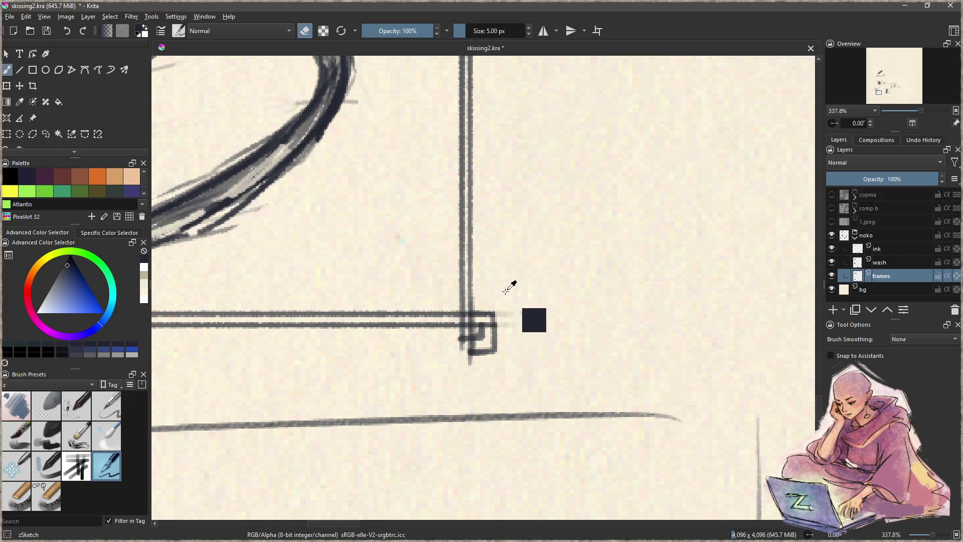
mouse_move(516, 290)
mouse_down()
mouse_move(510, 366)
mouse_move(507, 333)
mouse_move(472, 381)
mouse_move(413, 344)
mouse_move(405, 357)
mouse_up()
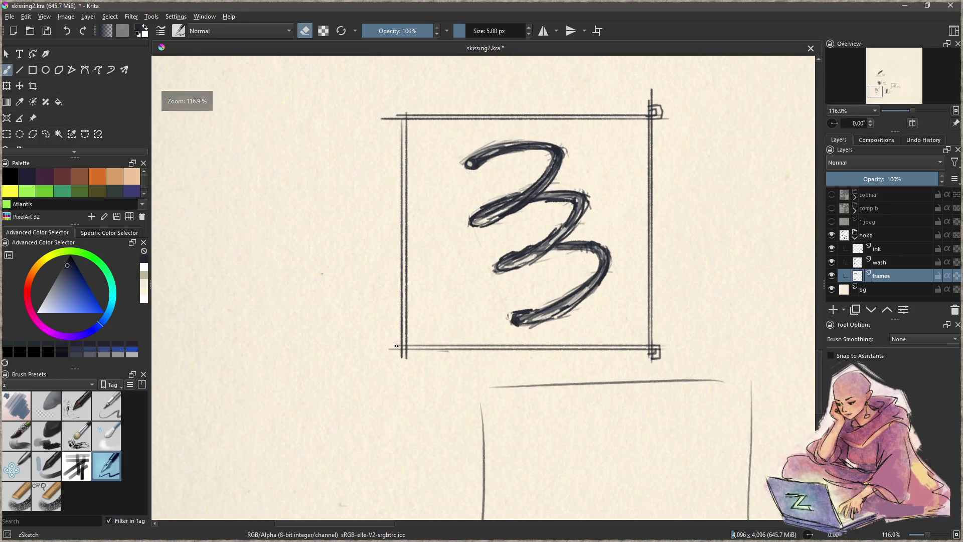
key(e)
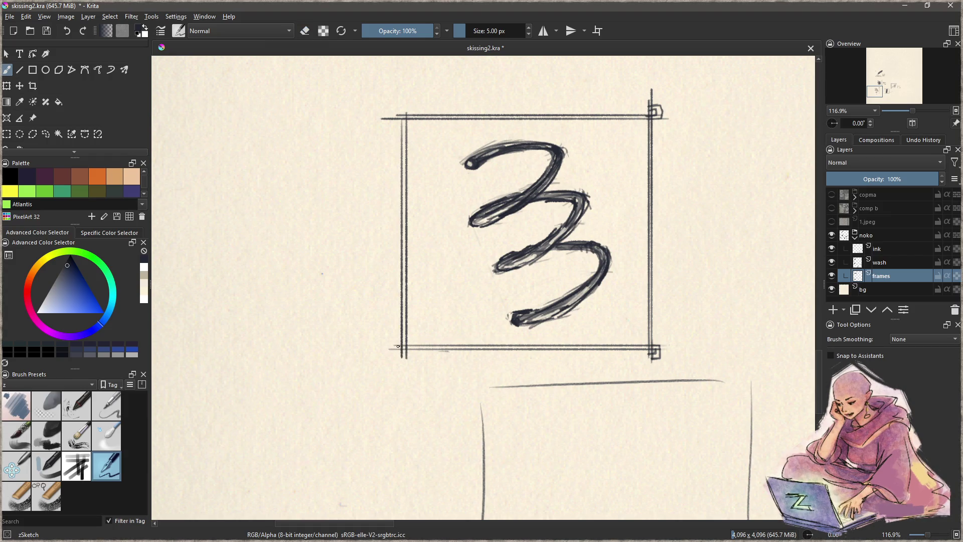
drag(398, 344, 410, 356)
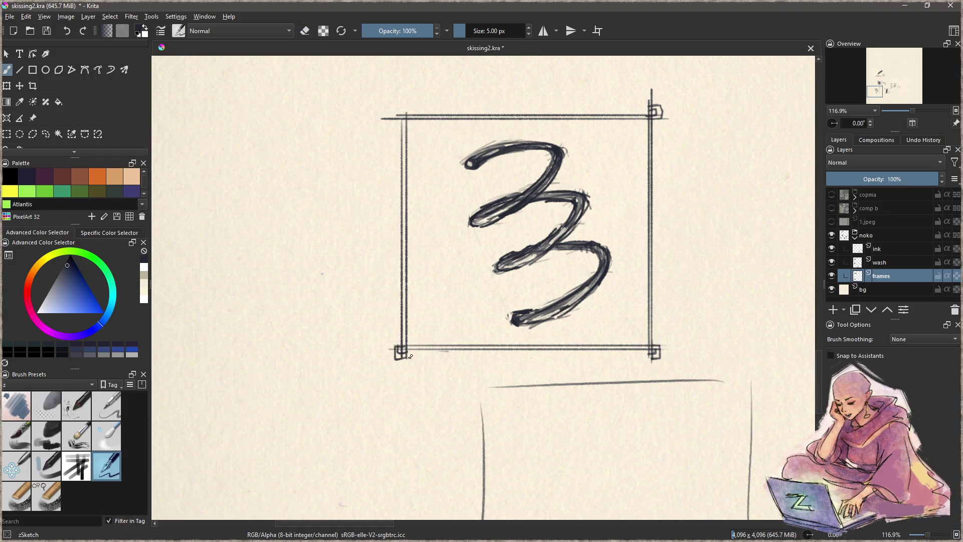
drag(407, 119, 405, 107)
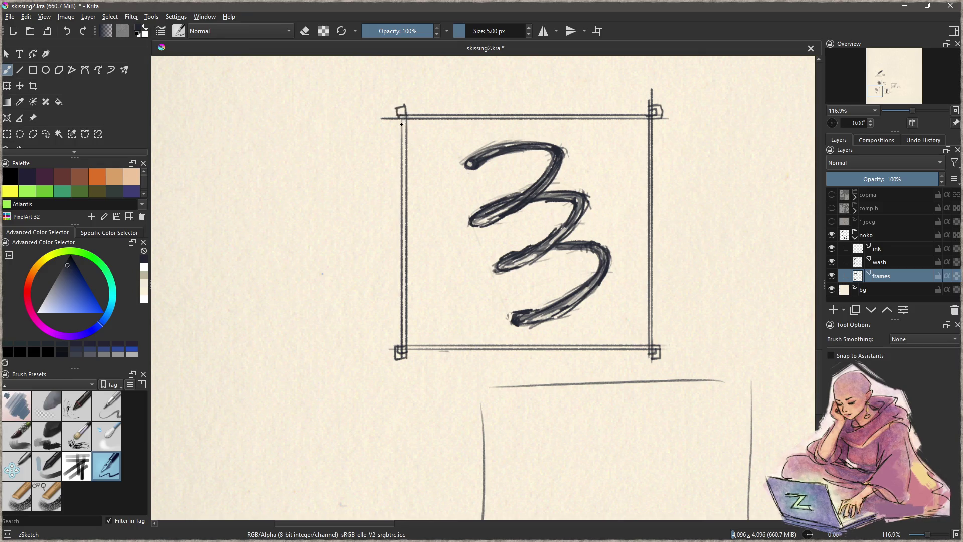
drag(604, 231, 459, 247)
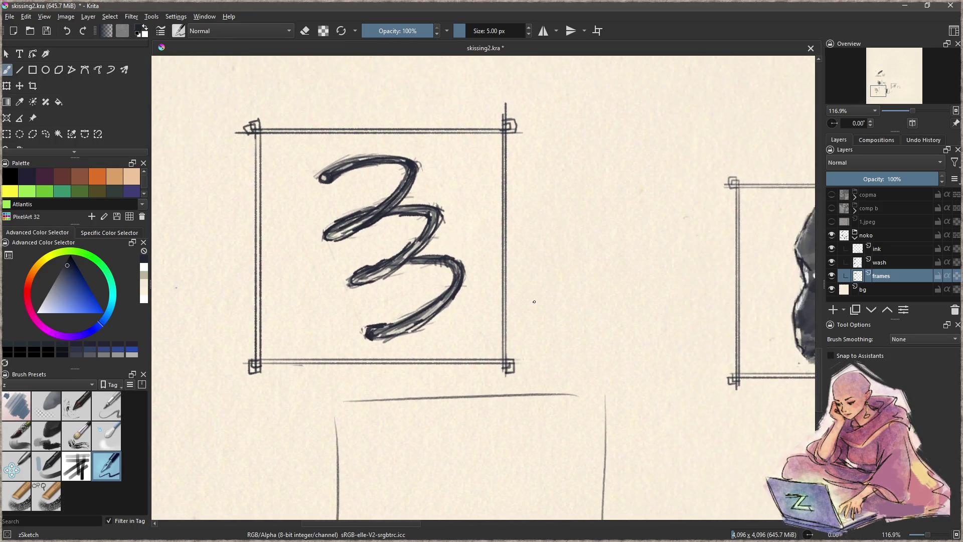
drag(268, 171, 421, 254)
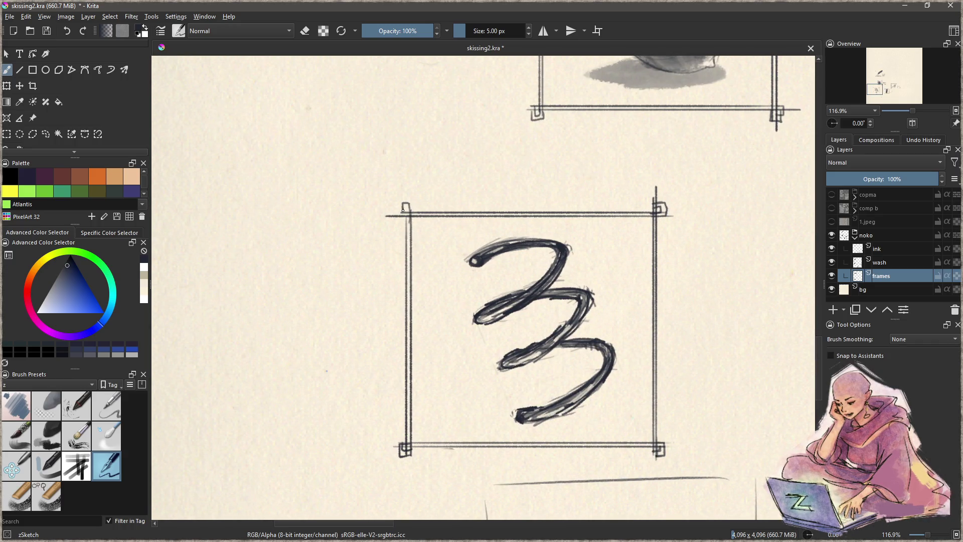
drag(405, 206, 410, 214)
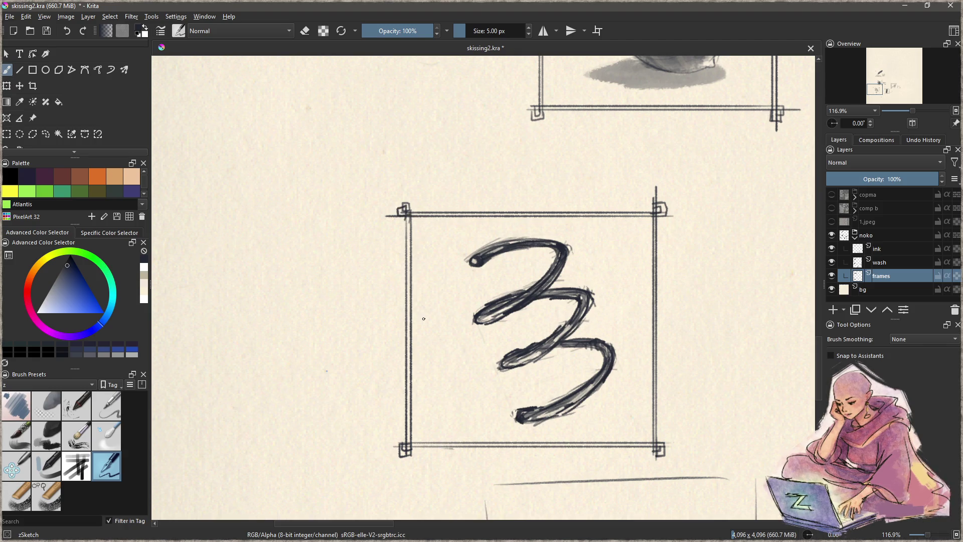
Draw double vertical and top lines with a small bracket for a new frame corner to the left
drag(423, 311, 520, 261)
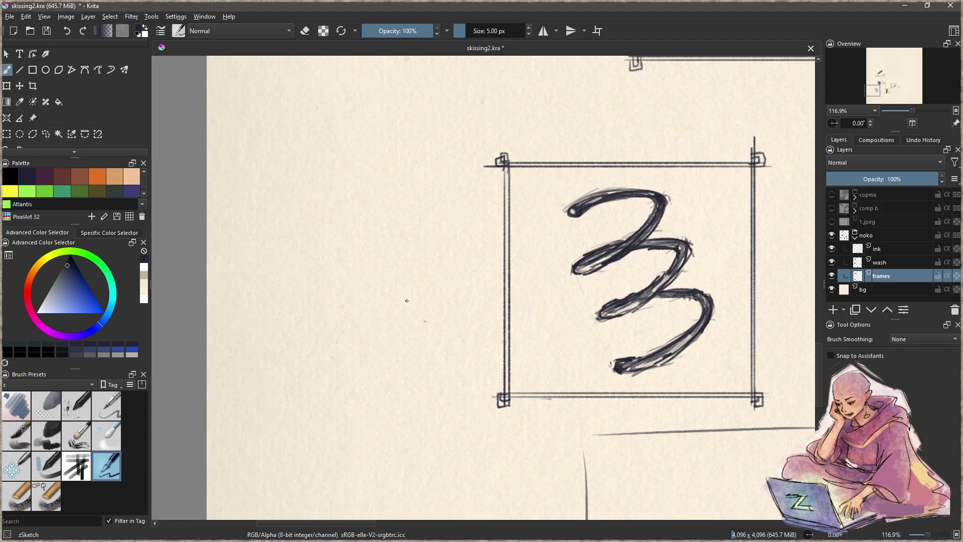
drag(355, 357, 372, 282)
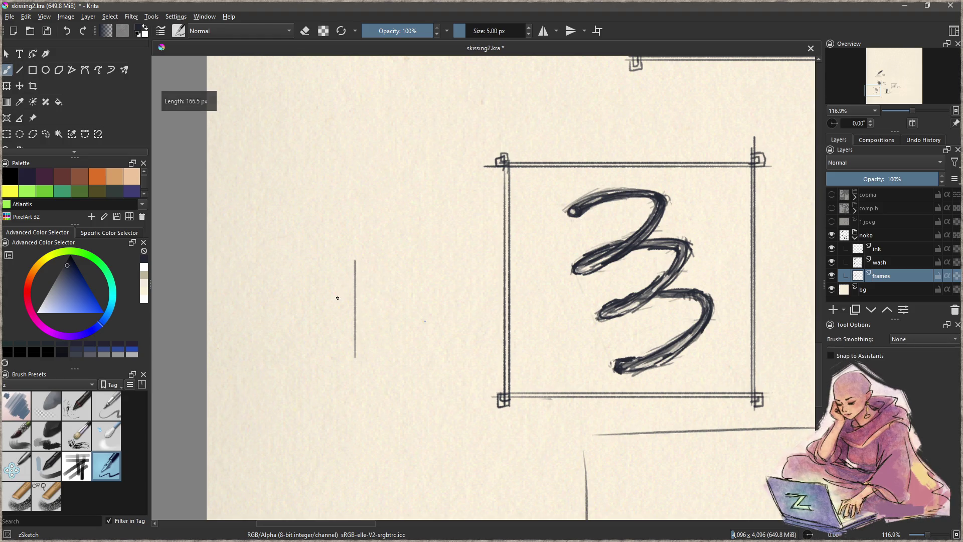
mouse_move(349, 356)
mouse_down()
mouse_move(342, 257)
mouse_move(416, 267)
mouse_up()
mouse_move(331, 273)
mouse_down()
mouse_move(407, 274)
mouse_move(354, 254)
mouse_move(363, 267)
mouse_move(335, 260)
mouse_up()
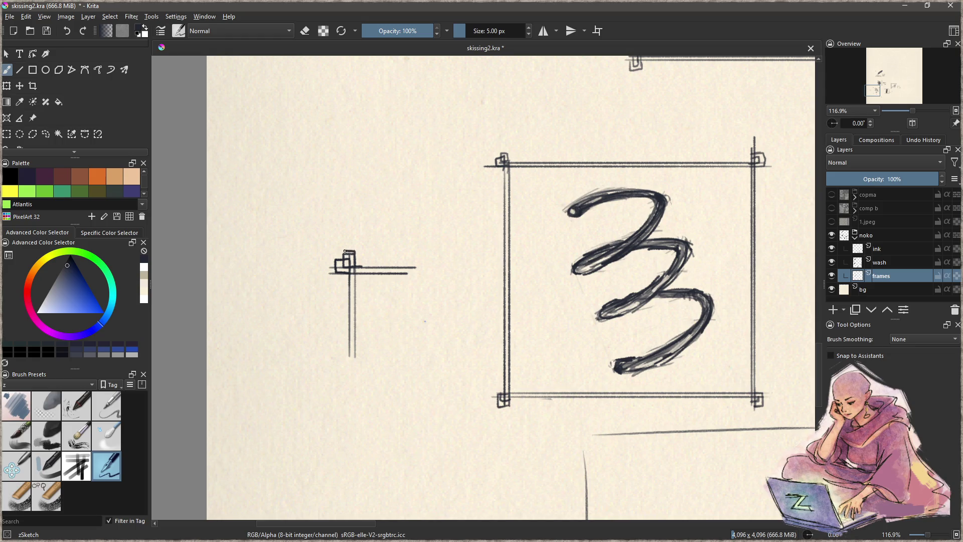
drag(354, 254, 353, 308)
mouse_move(354, 276)
mouse_down()
mouse_move(338, 276)
mouse_move(338, 263)
mouse_move(352, 270)
mouse_up()
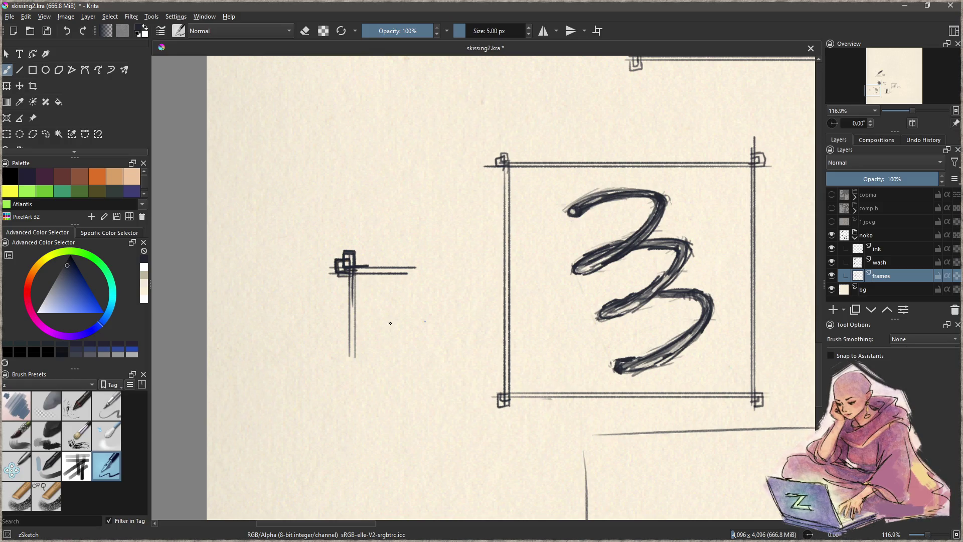
Remove the stray corner mark and get back to the brush on the ink layer
key(f)
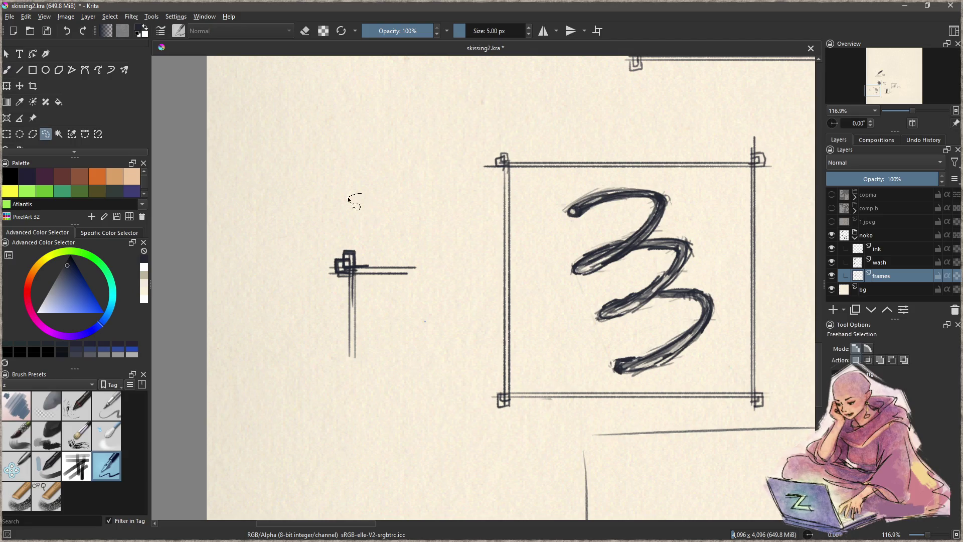
drag(355, 197, 391, 202)
key(ctrl+shift+a)
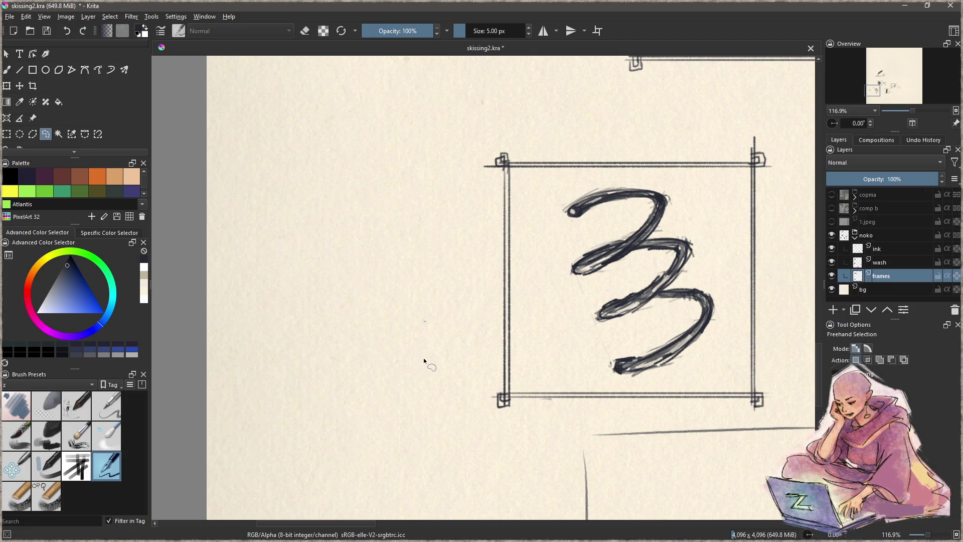
scroll(529, 273, right, 6)
key(b)
mouse_move(485, 319)
mouse_down()
mouse_move(478, 253)
mouse_move(478, 282)
mouse_up()
click(910, 248)
Hand-letter SPRET under NOKO beside the framed 3, undoing the trial strokes
drag(477, 242, 500, 284)
mouse_move(474, 239)
mouse_down()
mouse_move(486, 258)
mouse_move(469, 248)
mouse_move(466, 274)
mouse_move(496, 272)
mouse_up()
key(ctrl+z)
key(ctrl+z)
key(ctrl+z)
key(ctrl+z)
key(ctrl+z)
mouse_move(470, 236)
mouse_down()
mouse_move(492, 271)
mouse_move(493, 237)
mouse_move(496, 273)
mouse_move(526, 269)
mouse_move(512, 253)
mouse_move(535, 272)
mouse_move(561, 272)
mouse_move(572, 250)
mouse_move(576, 261)
mouse_move(587, 251)
mouse_up()
mouse_move(470, 306)
mouse_down()
mouse_move(459, 328)
mouse_move(491, 326)
mouse_move(488, 313)
mouse_move(507, 325)
mouse_move(511, 316)
mouse_move(547, 324)
mouse_move(550, 297)
mouse_move(534, 328)
mouse_move(550, 321)
mouse_move(509, 326)
mouse_move(512, 313)
mouse_move(527, 320)
mouse_move(488, 326)
mouse_up()
key(ctrl+z)
drag(486, 303, 496, 311)
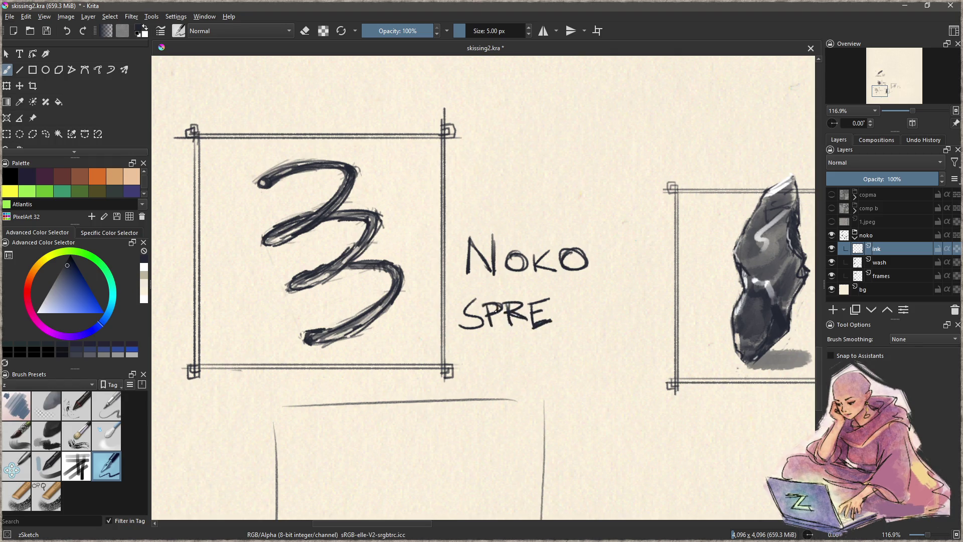
mouse_move(564, 299)
mouse_down()
mouse_move(565, 321)
mouse_move(576, 299)
mouse_move(503, 314)
mouse_move(655, 320)
mouse_move(685, 342)
mouse_up()
Move the NOKO SPRET lettering left and down, to the left of the frame
key(ctrl+r)
mouse_move(554, 241)
mouse_down()
mouse_move(536, 275)
mouse_move(540, 352)
mouse_move(682, 286)
mouse_move(579, 236)
mouse_up()
mouse_move(602, 334)
mouse_down()
mouse_move(705, 341)
mouse_move(274, 367)
mouse_move(440, 337)
mouse_move(479, 341)
mouse_move(433, 364)
mouse_move(430, 345)
mouse_move(440, 343)
mouse_move(450, 362)
mouse_move(466, 359)
mouse_move(476, 294)
mouse_move(260, 383)
mouse_move(477, 351)
mouse_move(378, 365)
mouse_up()
key(t)
key(ctrl+shift+a)
key(b)
key(l)
key(t)
key(ctrl+shift+a)
key(l)
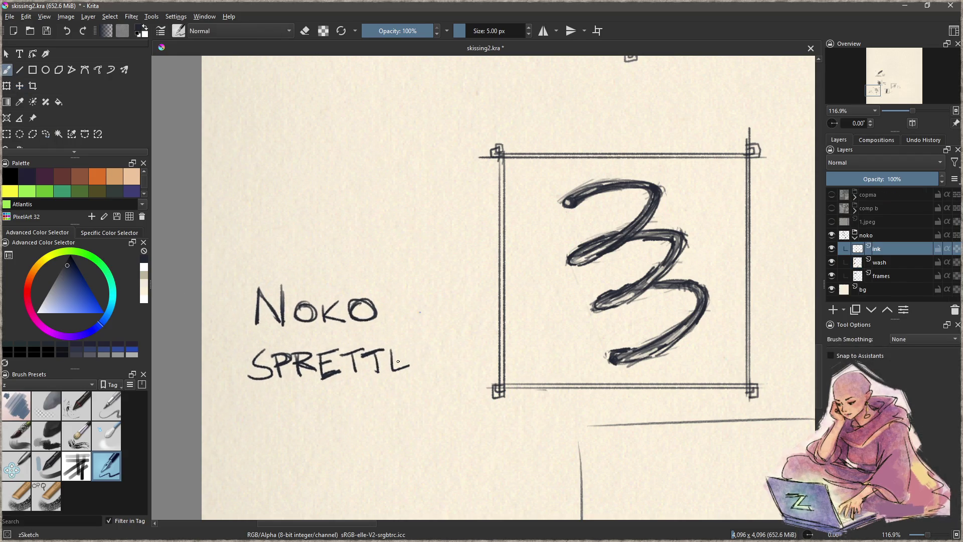
Erase the misspelled SPRETTL and hand-letter SPRETTENT under NOKO
mouse_move(383, 332)
mouse_down()
mouse_move(224, 370)
mouse_move(406, 334)
mouse_up()
key(Delete)
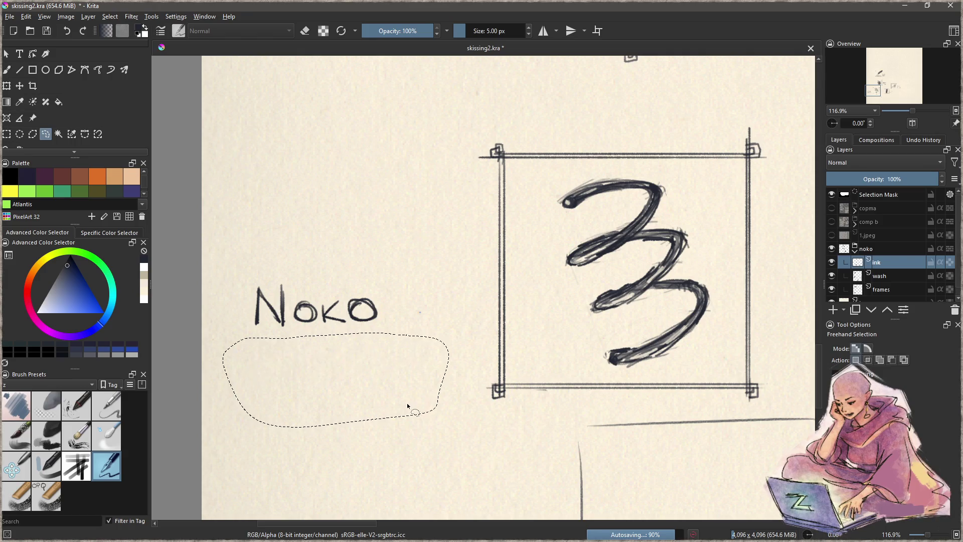
key(ctrl+shift+a)
key(b)
mouse_move(275, 346)
mouse_down()
mouse_move(244, 371)
mouse_move(327, 368)
mouse_move(308, 362)
mouse_move(329, 370)
mouse_move(350, 362)
mouse_move(338, 357)
mouse_move(348, 344)
mouse_move(364, 366)
mouse_move(374, 345)
mouse_move(385, 365)
mouse_move(396, 346)
mouse_move(404, 366)
mouse_move(421, 360)
mouse_move(415, 351)
mouse_up()
key(ctrl+z)
key(ctrl+z)
mouse_move(398, 352)
mouse_down()
mouse_move(419, 344)
mouse_move(427, 366)
mouse_move(441, 355)
mouse_move(440, 365)
mouse_move(461, 362)
mouse_move(470, 337)
mouse_move(461, 366)
mouse_up()
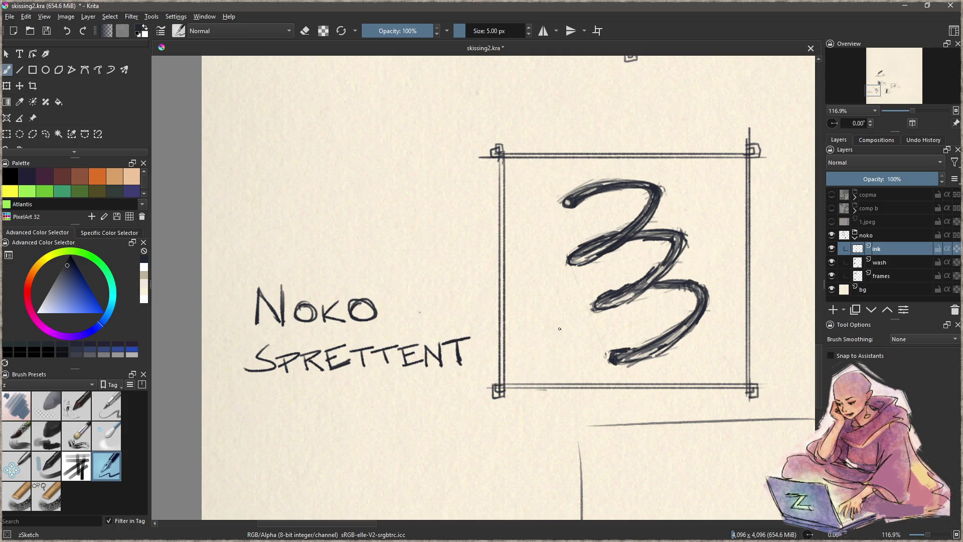
scroll(503, 353, right, 5)
scroll(544, 287, down, 3)
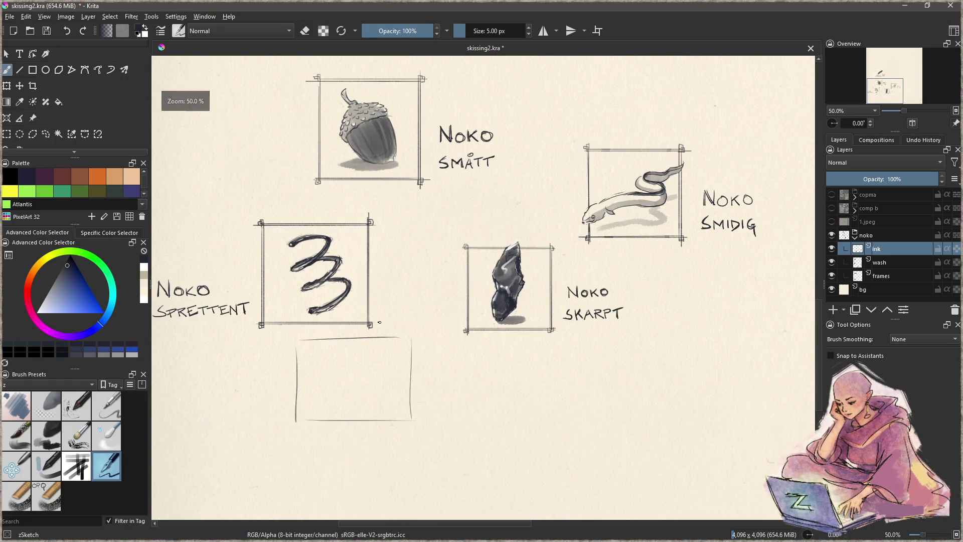
Pan around the icon sheet and zoom to 66.7% on the empty paper beside NOKO LETT
drag(379, 322, 391, 426)
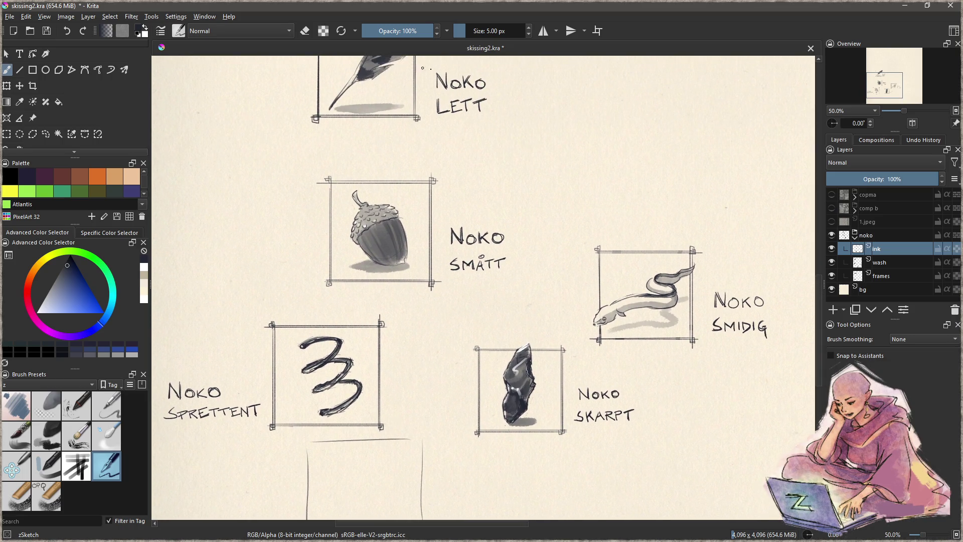
drag(467, 269, 455, 239)
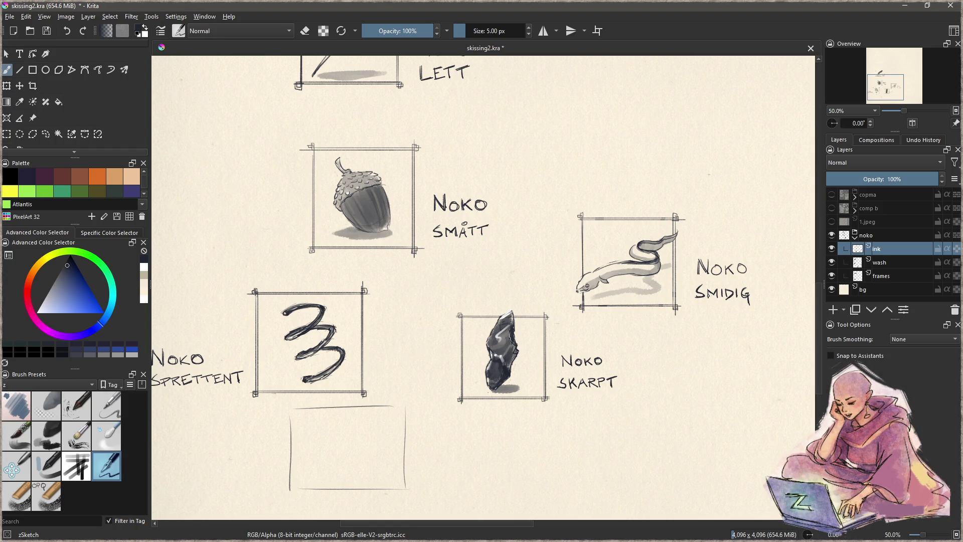
drag(729, 304, 687, 298)
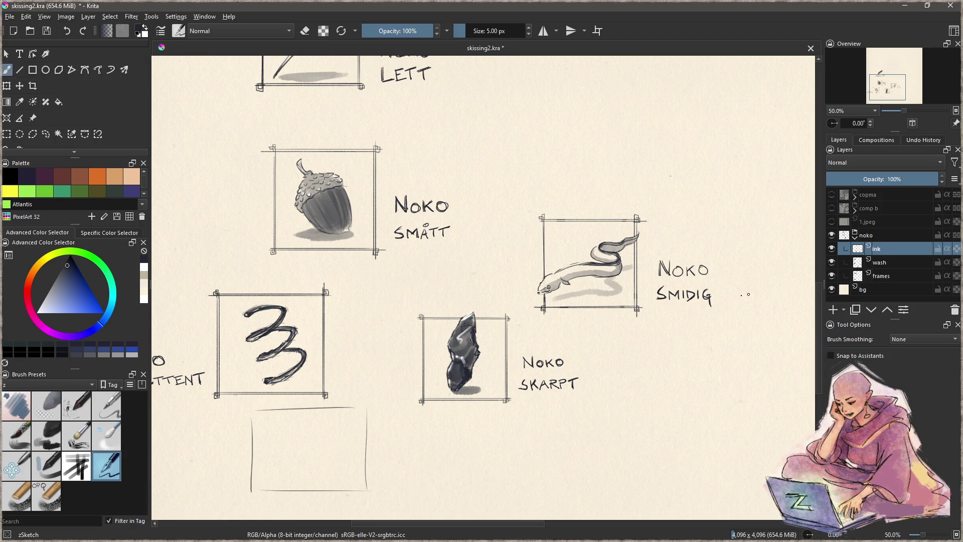
drag(463, 331, 585, 361)
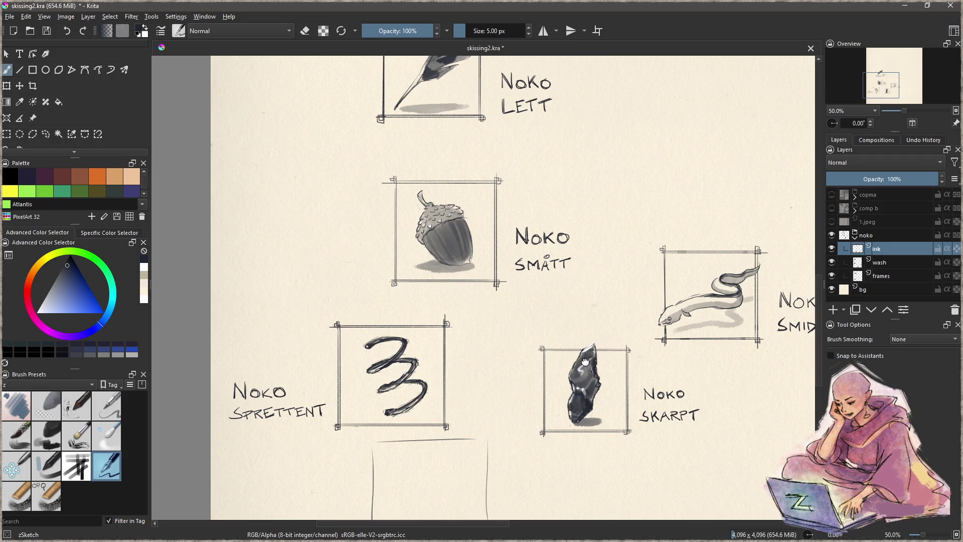
mouse_move(584, 361)
mouse_down()
mouse_move(427, 376)
mouse_move(398, 411)
mouse_move(551, 397)
mouse_move(305, 435)
mouse_up()
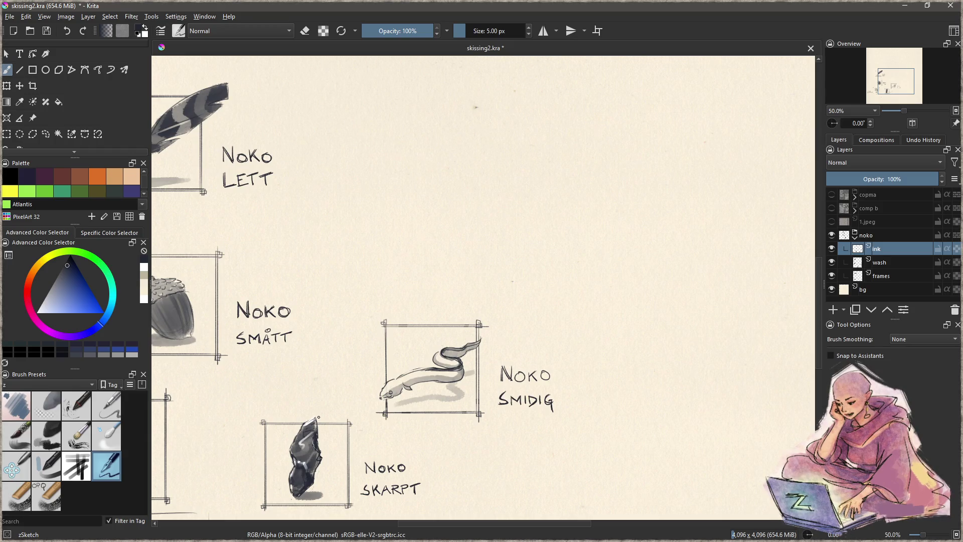
scroll(431, 251, up, 1)
drag(430, 245, 455, 367)
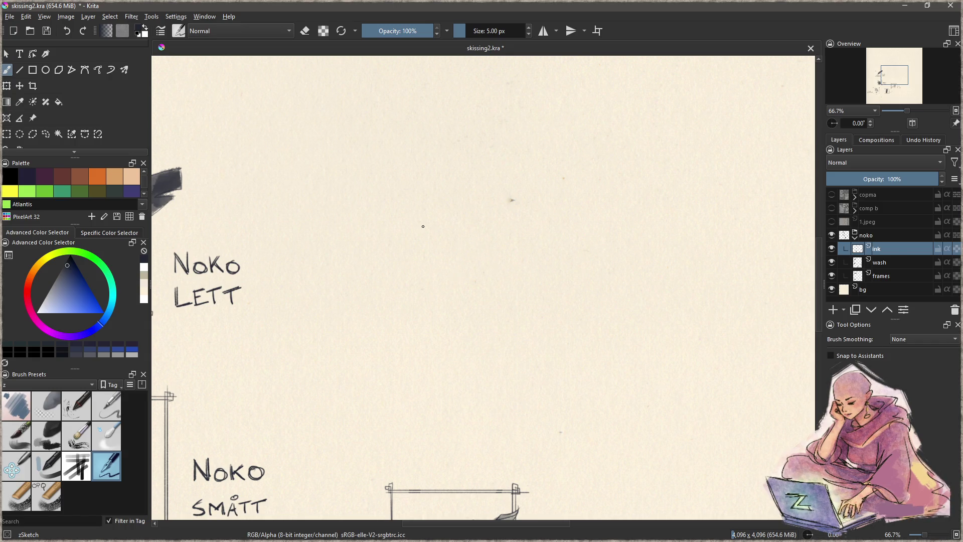
mouse_move(423, 244)
mouse_down()
mouse_move(472, 229)
mouse_move(454, 296)
mouse_up()
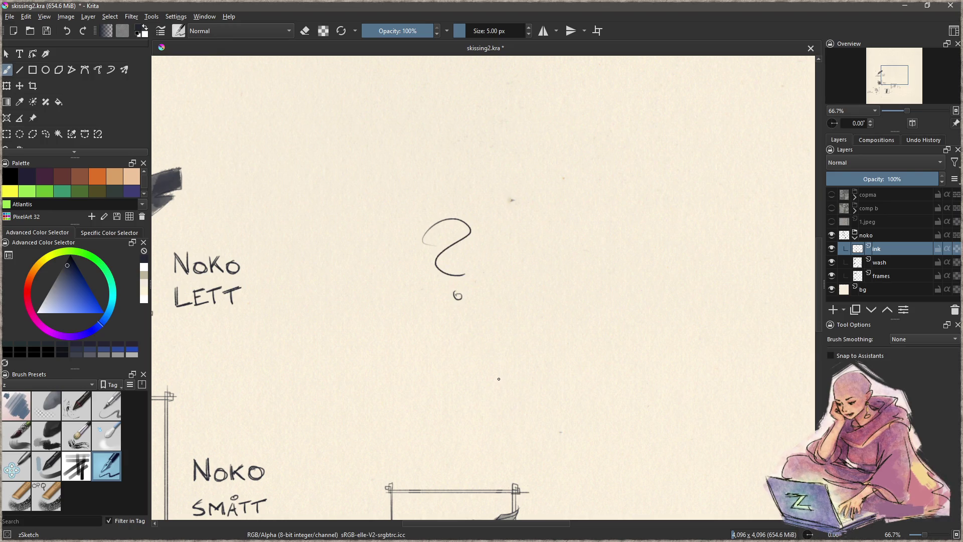
key(ctrl+z)
key(ctrl+z)
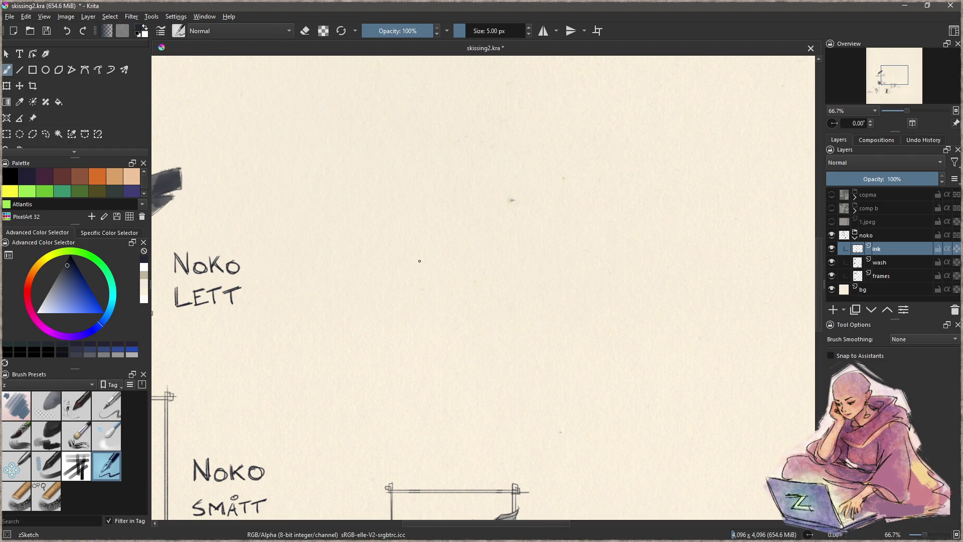
drag(416, 348, 569, 270)
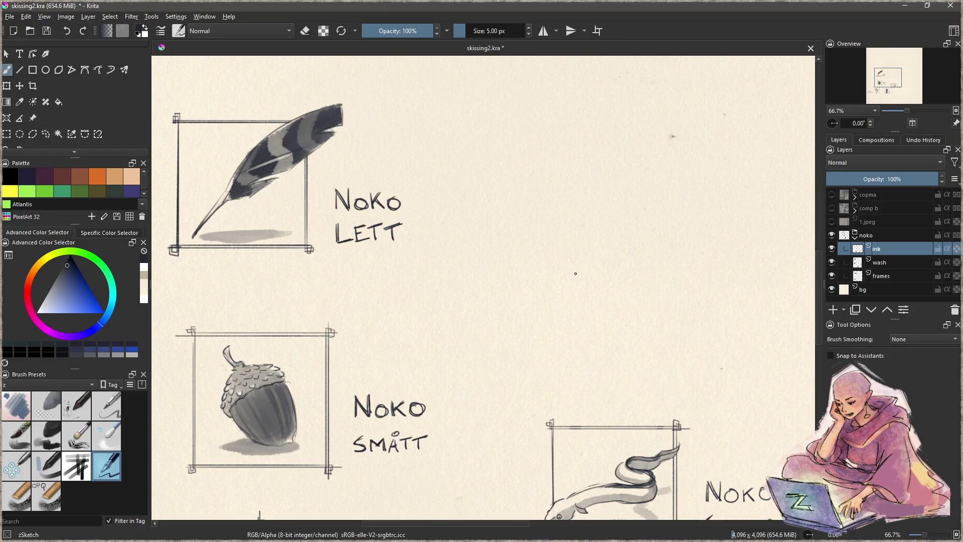
mouse_move(590, 213)
mouse_down()
mouse_move(557, 226)
mouse_move(586, 195)
mouse_move(560, 246)
mouse_up()
drag(617, 222, 612, 248)
drag(555, 224, 558, 244)
mouse_move(549, 208)
mouse_down()
mouse_move(555, 270)
mouse_move(571, 278)
mouse_up()
mouse_move(617, 253)
mouse_down()
mouse_move(602, 279)
mouse_move(564, 278)
mouse_move(584, 297)
mouse_move(602, 282)
mouse_move(575, 292)
mouse_move(558, 275)
mouse_move(569, 297)
mouse_move(604, 287)
mouse_up()
key(ctrl+z)
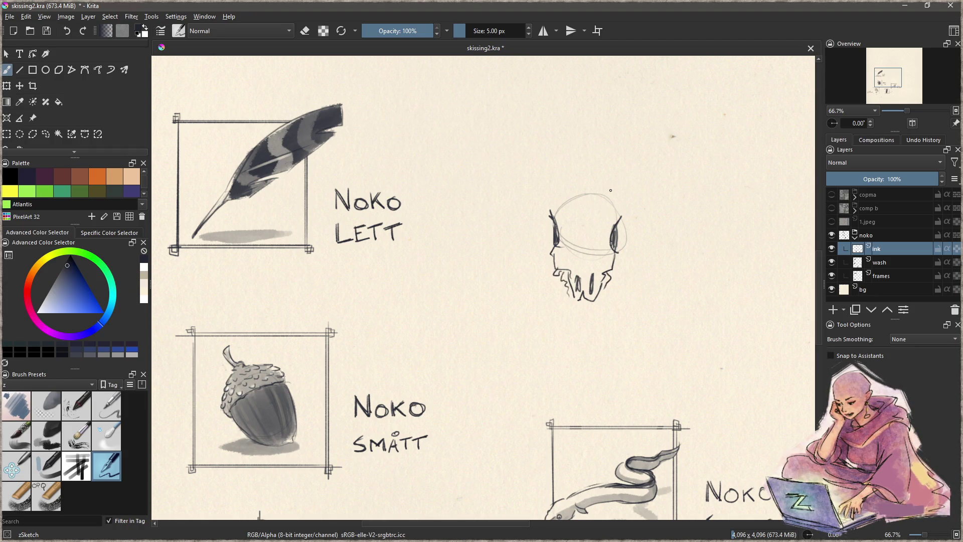
mouse_move(618, 217)
mouse_down()
mouse_move(610, 186)
mouse_move(556, 182)
mouse_up()
drag(548, 194, 550, 210)
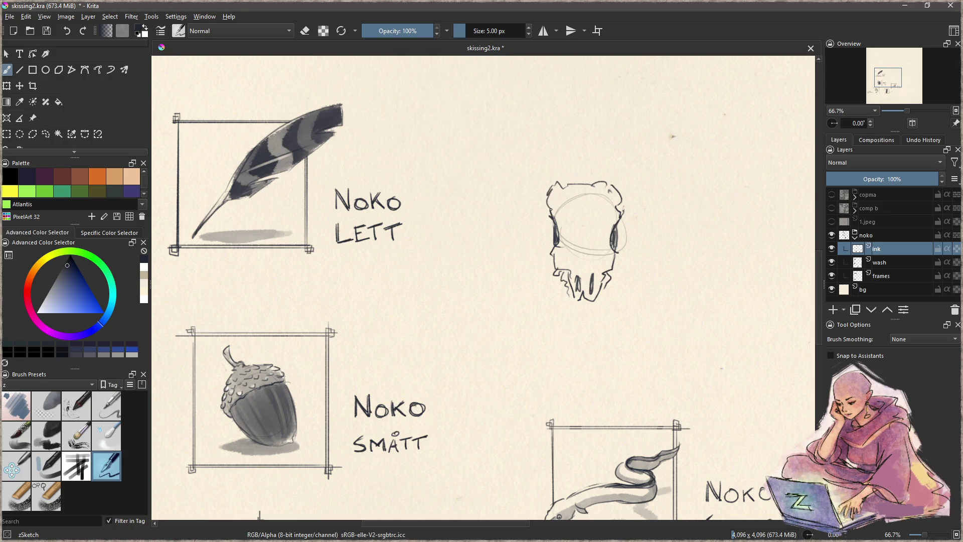
mouse_move(614, 184)
mouse_down()
mouse_move(656, 153)
mouse_move(702, 213)
mouse_move(651, 198)
mouse_move(631, 174)
mouse_move(679, 171)
mouse_move(646, 216)
mouse_move(633, 194)
mouse_move(687, 168)
mouse_move(664, 220)
mouse_up()
key(ctrl+z)
key(ctrl+z)
mouse_move(545, 182)
mouse_down()
mouse_move(491, 167)
mouse_move(524, 230)
mouse_move(562, 235)
mouse_move(556, 223)
mouse_move(565, 248)
mouse_up()
mouse_move(618, 216)
mouse_down()
mouse_move(607, 240)
mouse_move(615, 252)
mouse_up()
key(ctrl+r)
mouse_move(508, 131)
mouse_down()
mouse_move(474, 294)
mouse_move(753, 136)
mouse_move(622, 113)
mouse_up()
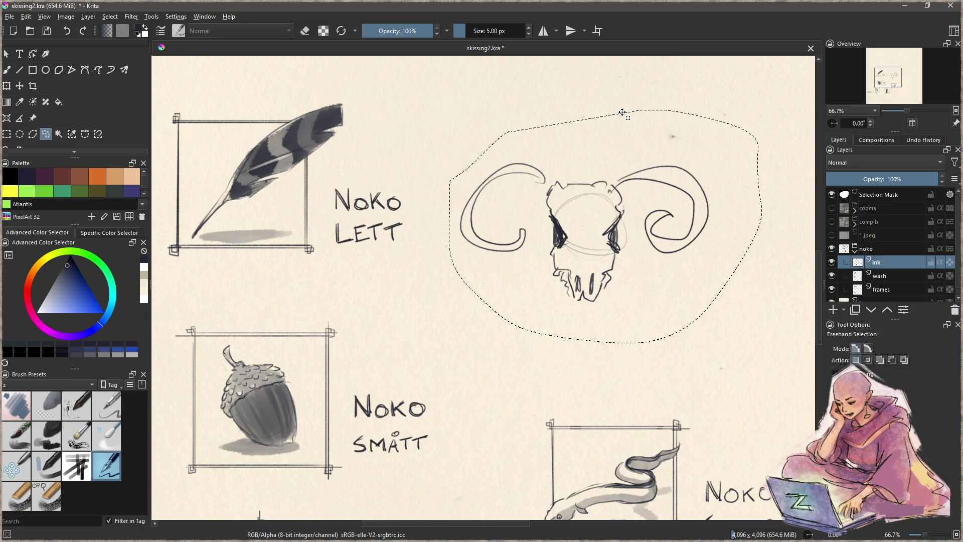
key(Delete)
key(ctrl+shift+a)
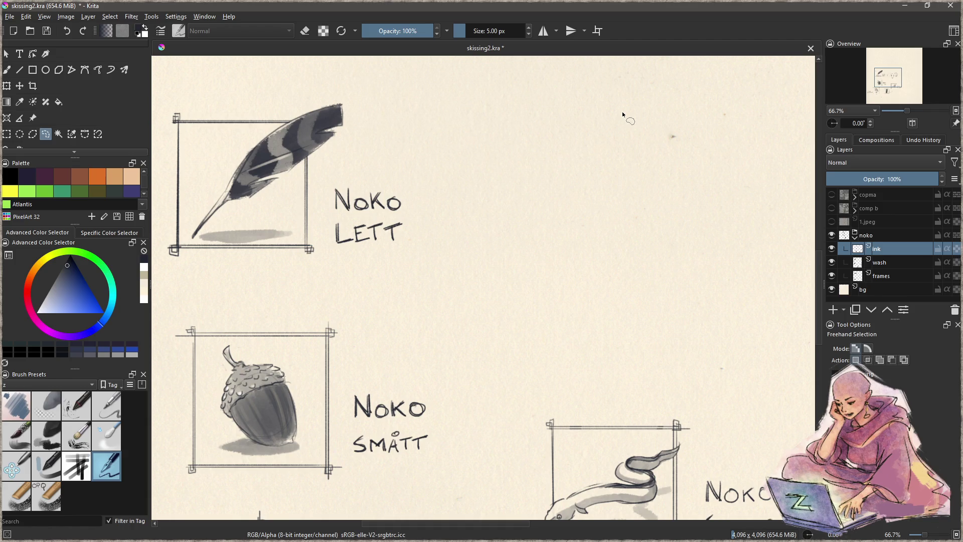
key(b)
mouse_move(546, 278)
mouse_down()
mouse_move(647, 195)
mouse_move(666, 234)
mouse_move(617, 253)
mouse_move(531, 321)
mouse_move(500, 304)
mouse_move(560, 268)
mouse_up()
key(ctrl+z)
key(ctrl+z)
key(ctrl+z)
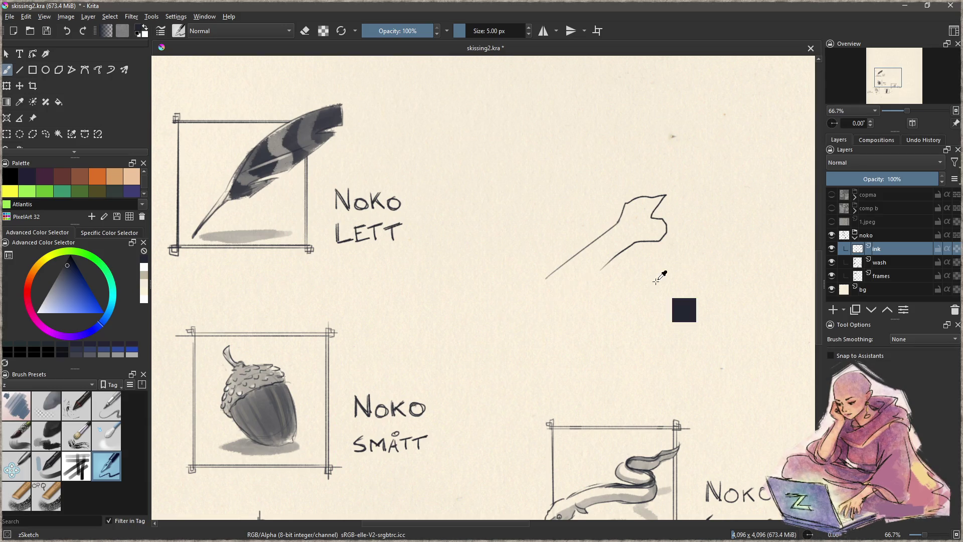
mouse_move(526, 277)
mouse_down()
mouse_move(654, 216)
mouse_move(655, 242)
mouse_move(538, 301)
mouse_move(525, 326)
mouse_move(496, 300)
mouse_move(516, 270)
mouse_move(527, 272)
mouse_up()
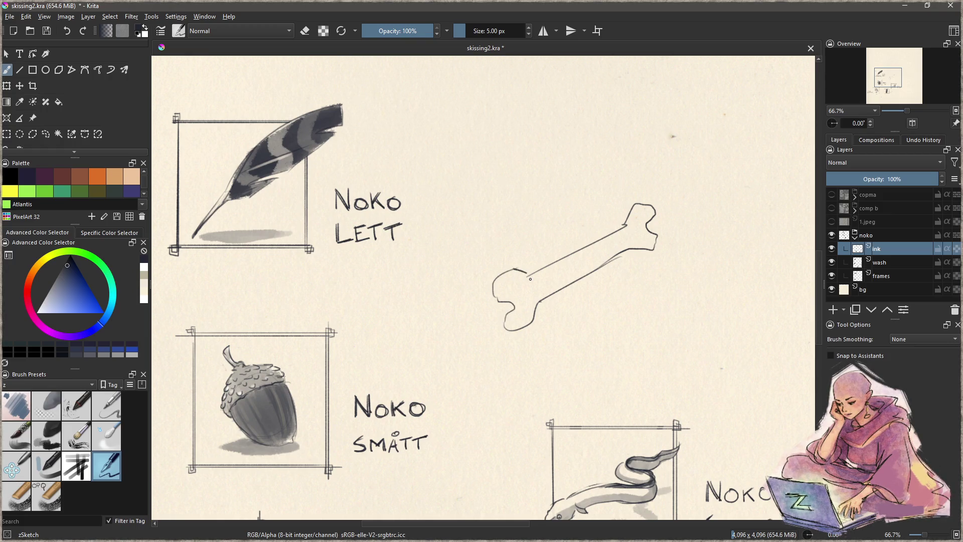
key(ctrl+z)
key(ctrl+z)
key(ctrl+z)
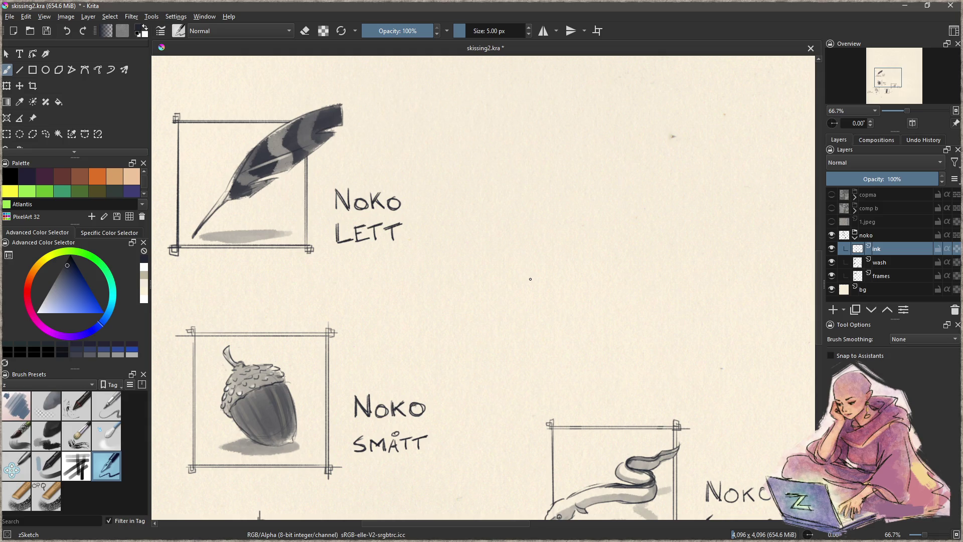
key(ctrl+z)
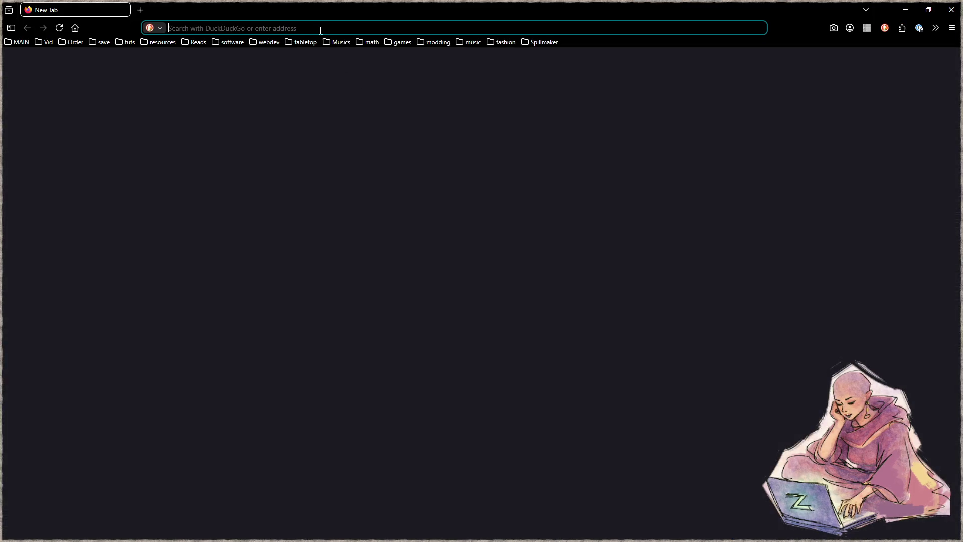
In a new tab, search DuckDuckGo images for 'noko snålt'
click(319, 26)
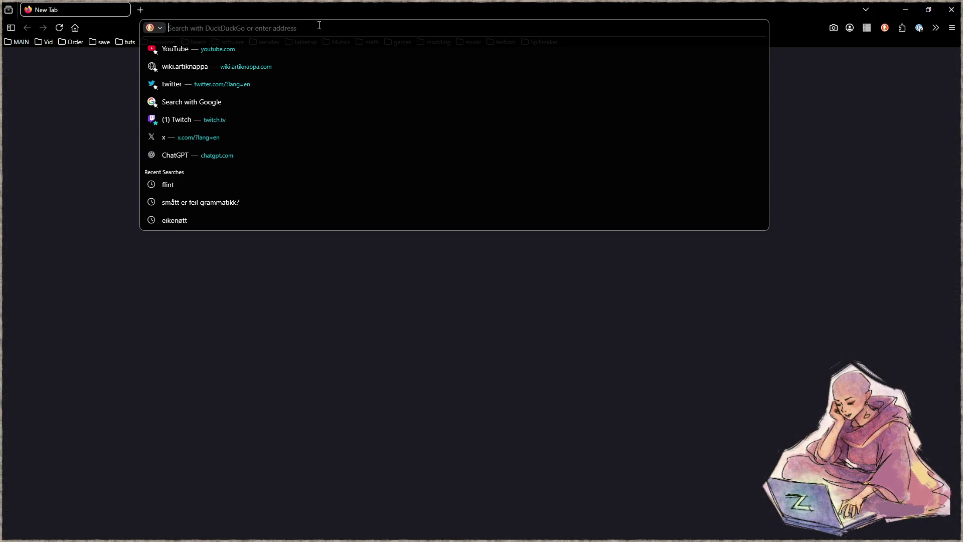
text(noko snålt)
key(Return)
click(125, 89)
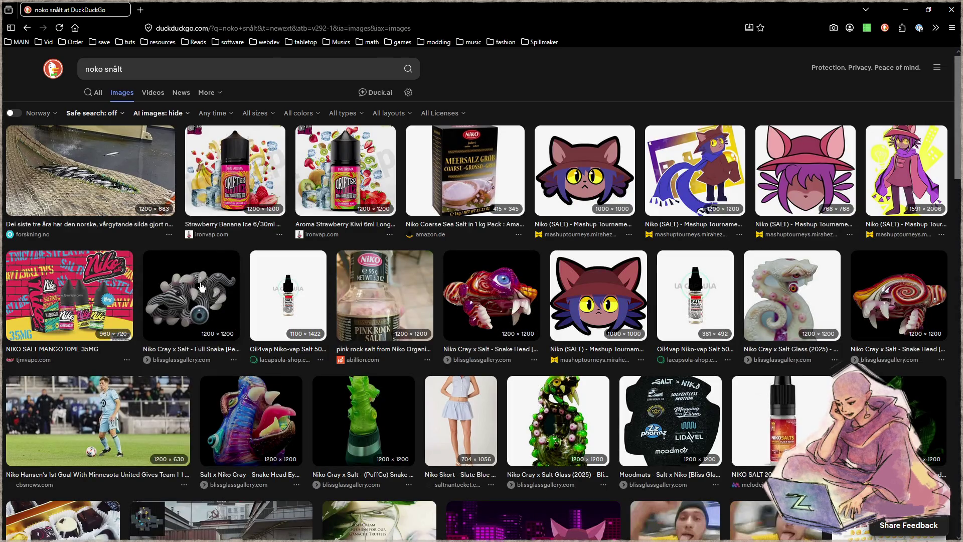
Enlarge the Full Snake glass pendant image, browse the results and select 'snålt' in the query
click(201, 286)
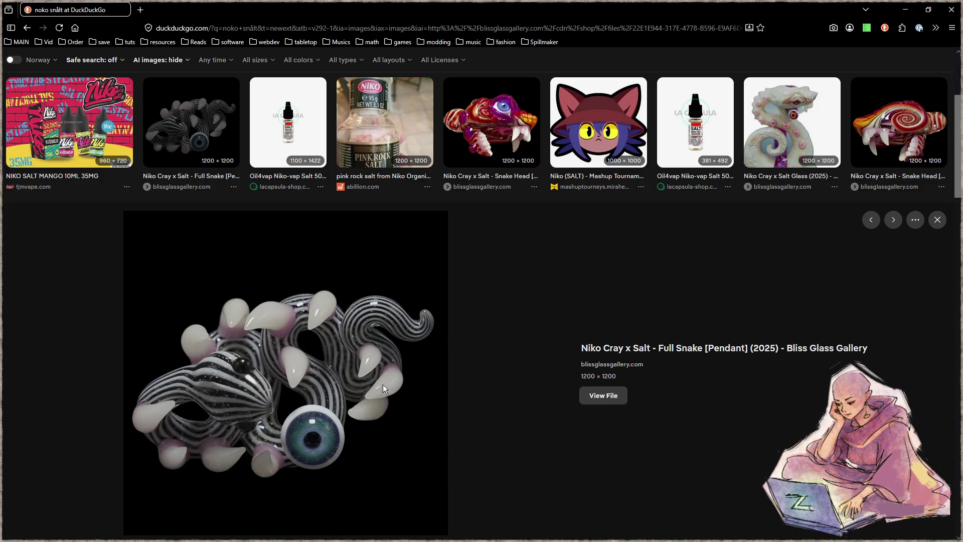
scroll(396, 385, down, 4)
scroll(556, 339, down, 2)
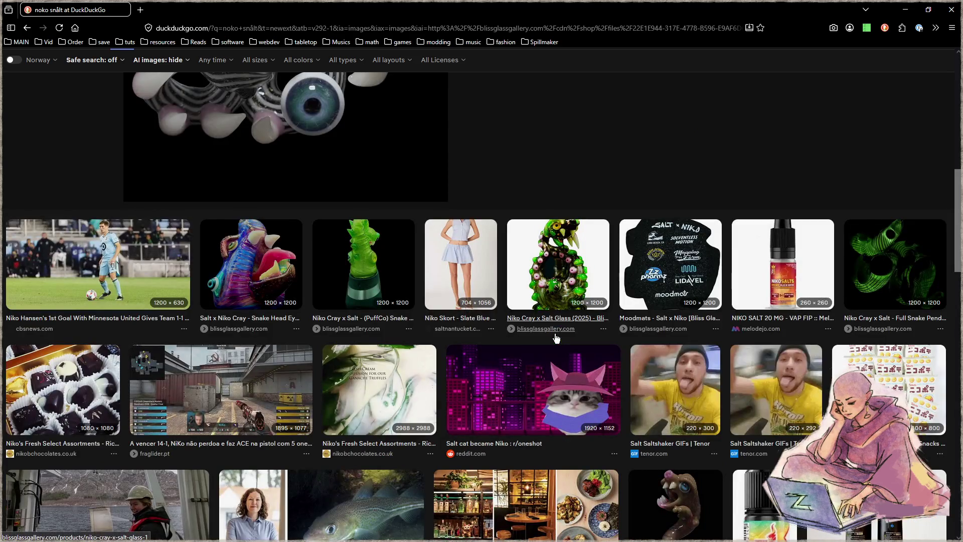
scroll(555, 339, down, 2)
scroll(555, 336, down, 4)
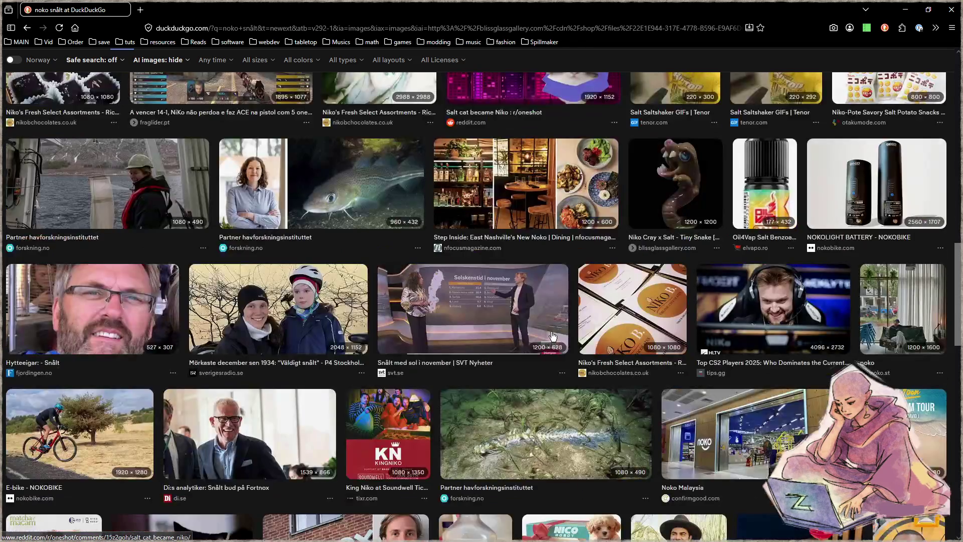
scroll(529, 300, up, 12)
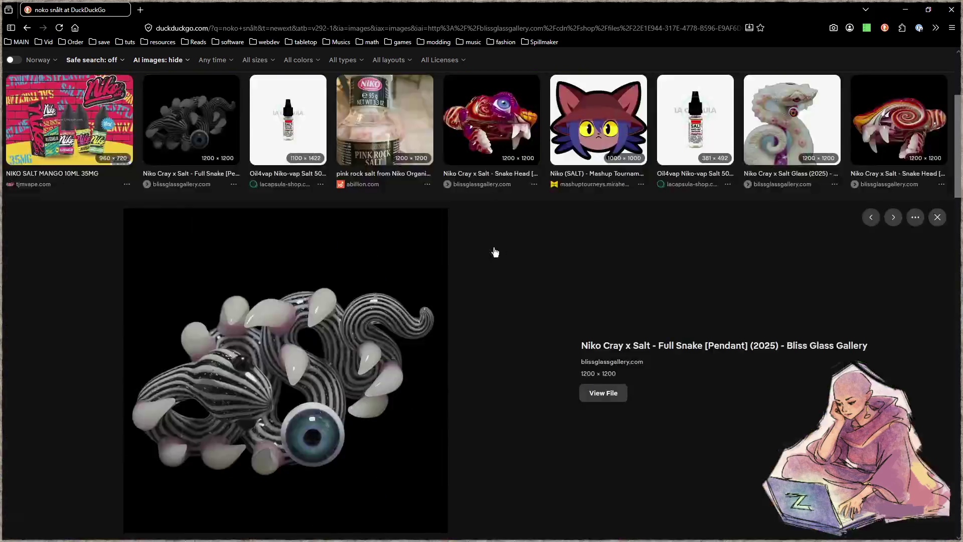
drag(104, 69, 176, 70)
Search 'noko rart', then replace the query with 'something weird'
text(rart)
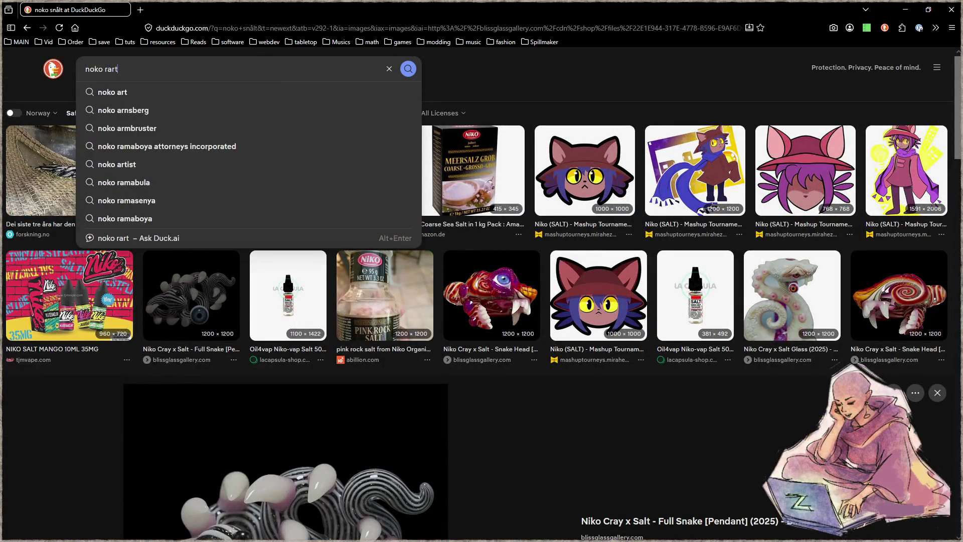
key(Return)
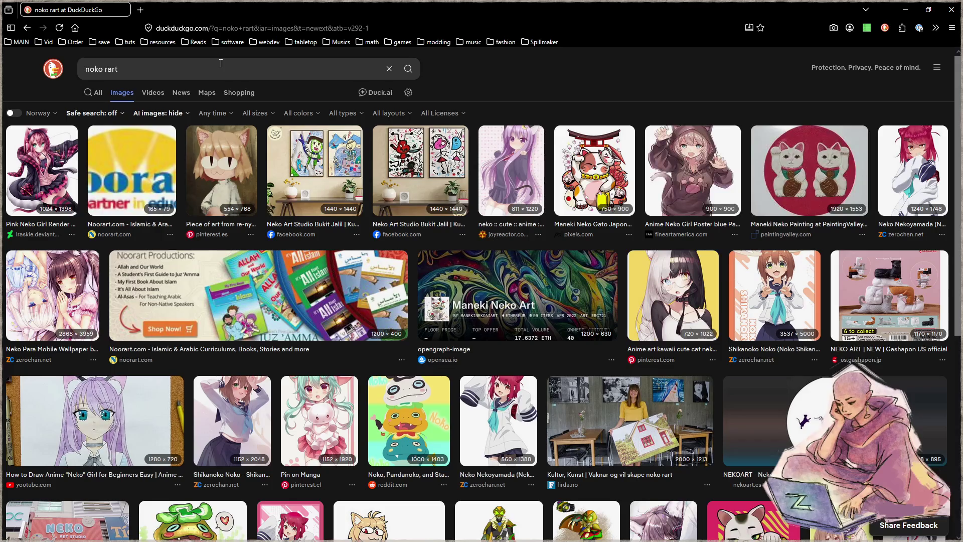
click(183, 66)
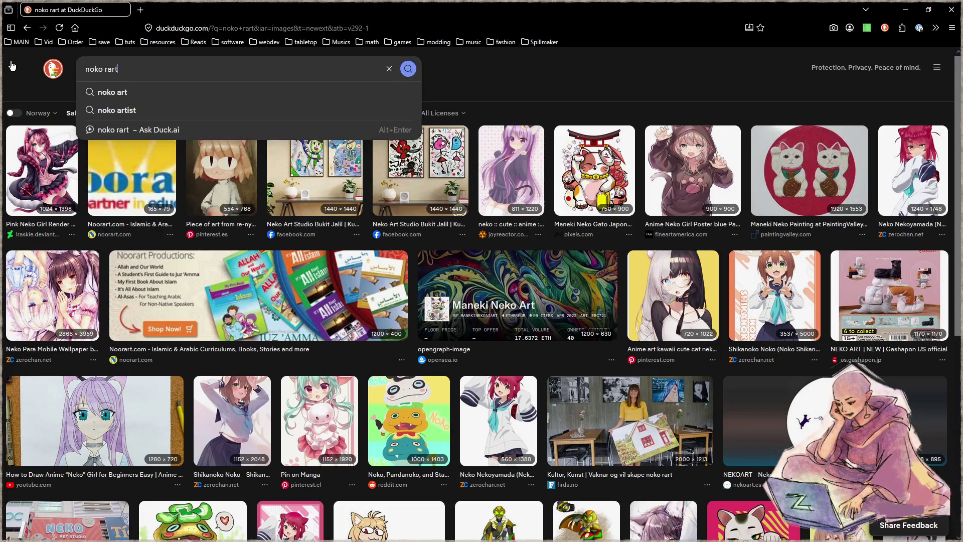
key(ctrl+a)
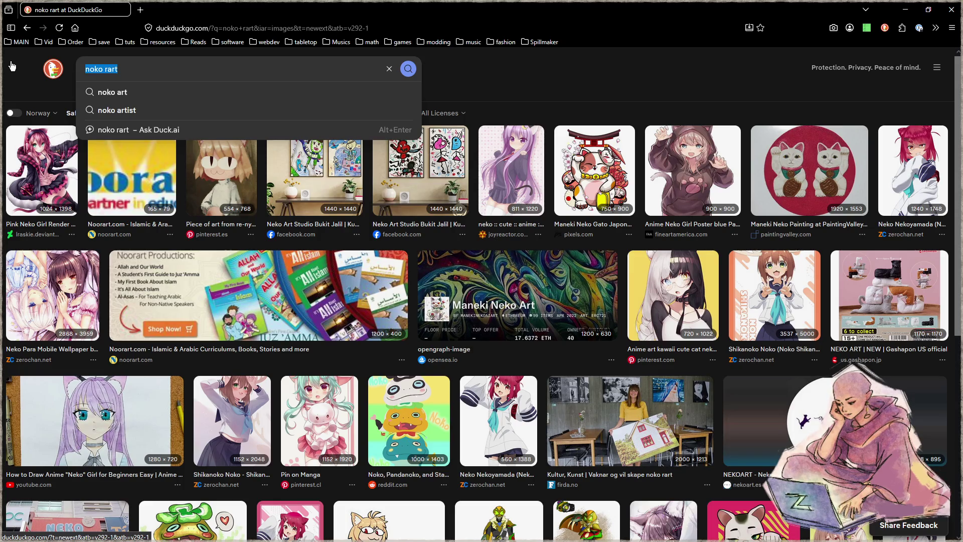
text(something weird)
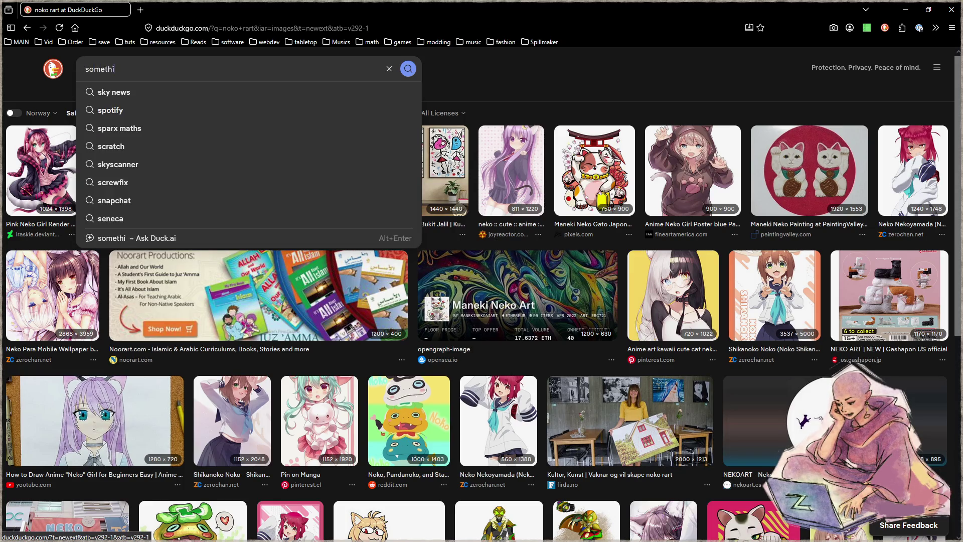
key(Return)
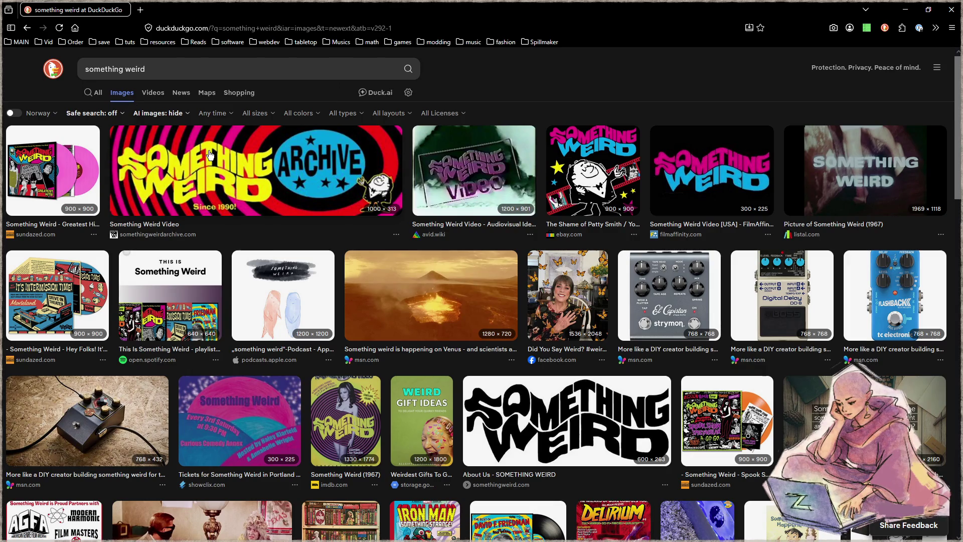
Scroll the 'something weird' image results and select the query for replacement
scroll(209, 154, down, 2)
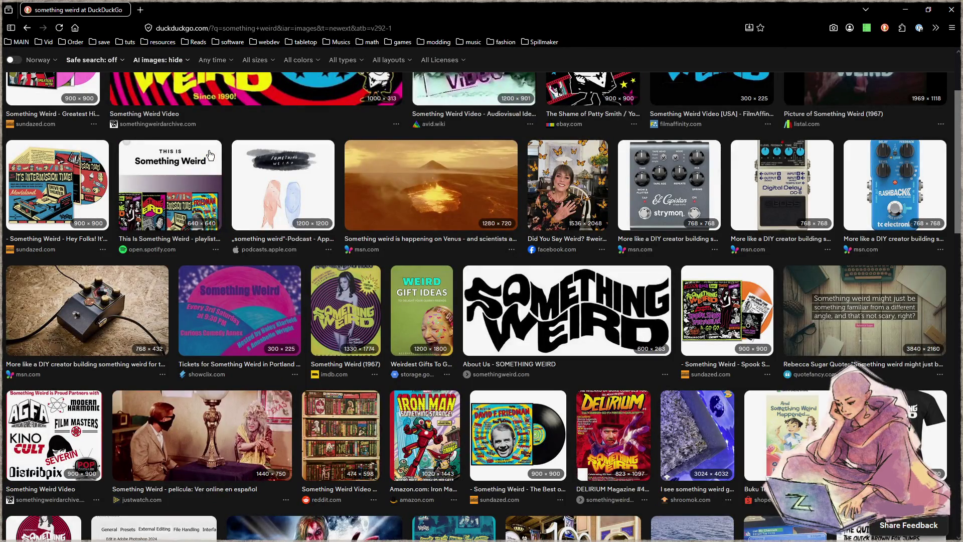
scroll(209, 150, down, 2)
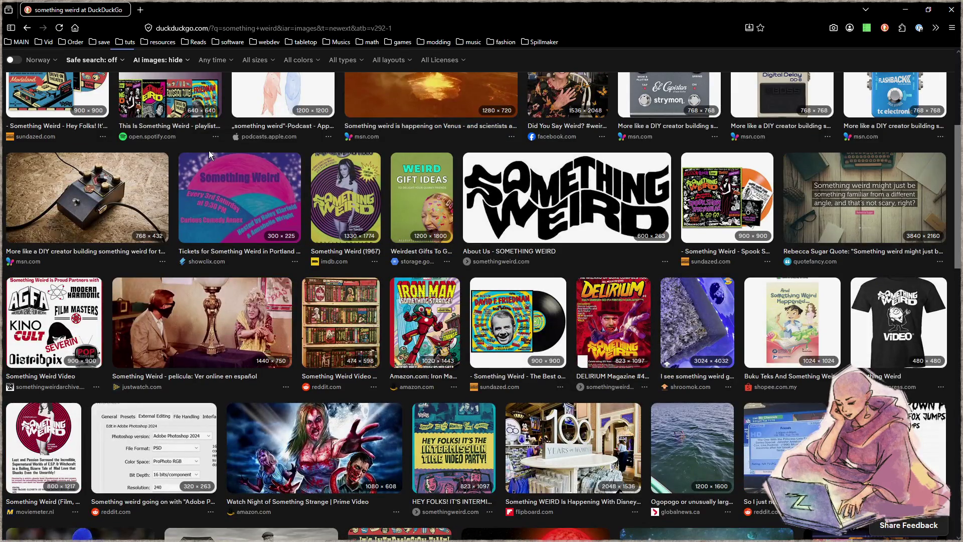
scroll(209, 150, up, 4)
triple_click(165, 70)
Search images for 'a weird object' and enlarge the twisted sculpture with bowling pins
text(a weird object)
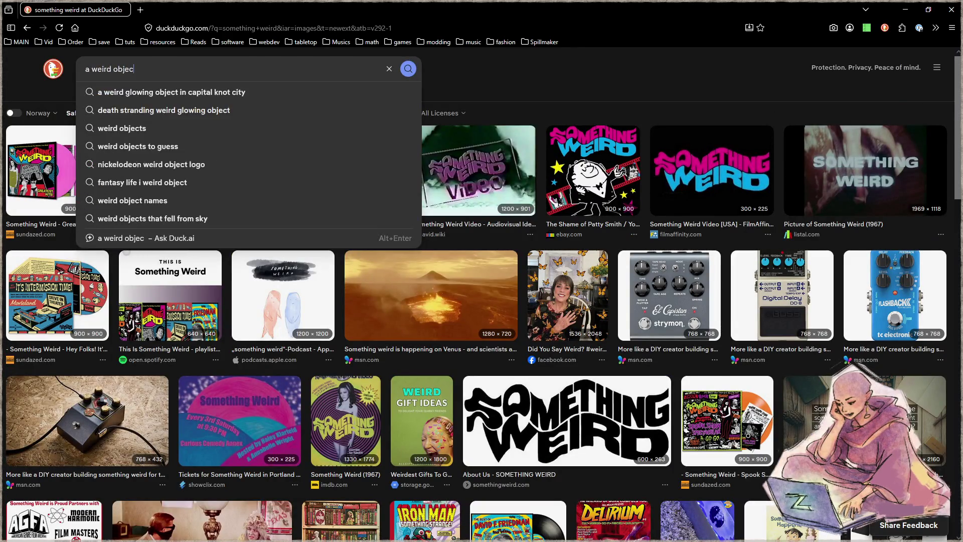
key(Return)
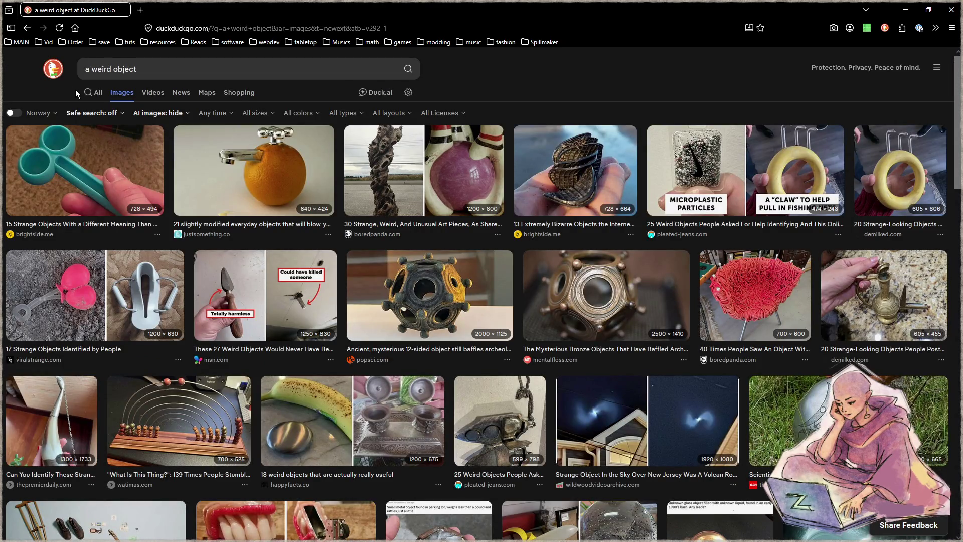
click(373, 157)
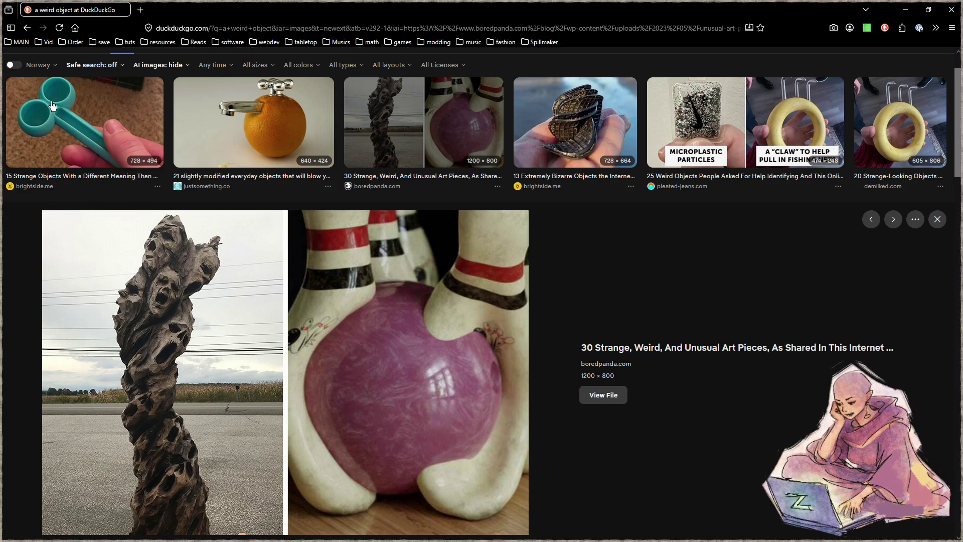
scroll(178, 261, down, 4)
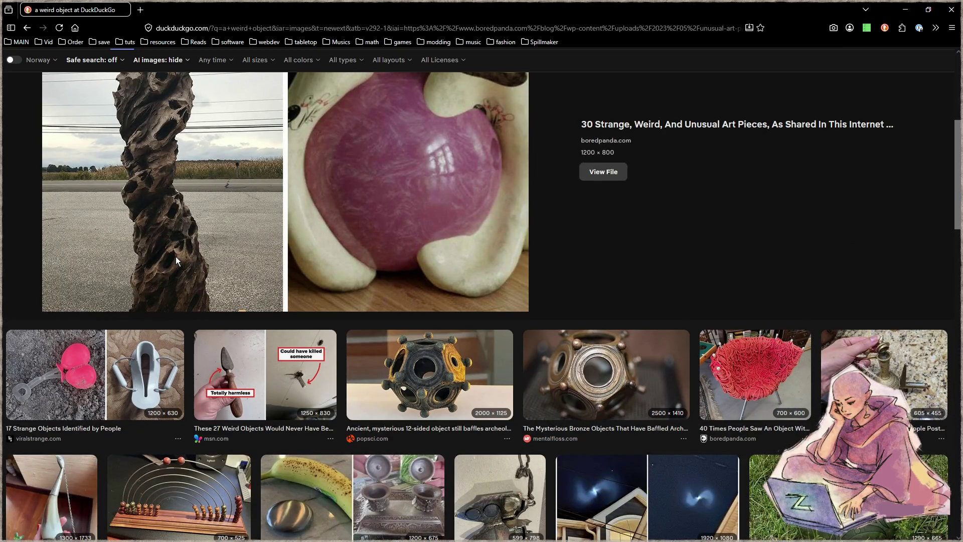
scroll(176, 257, down, 2)
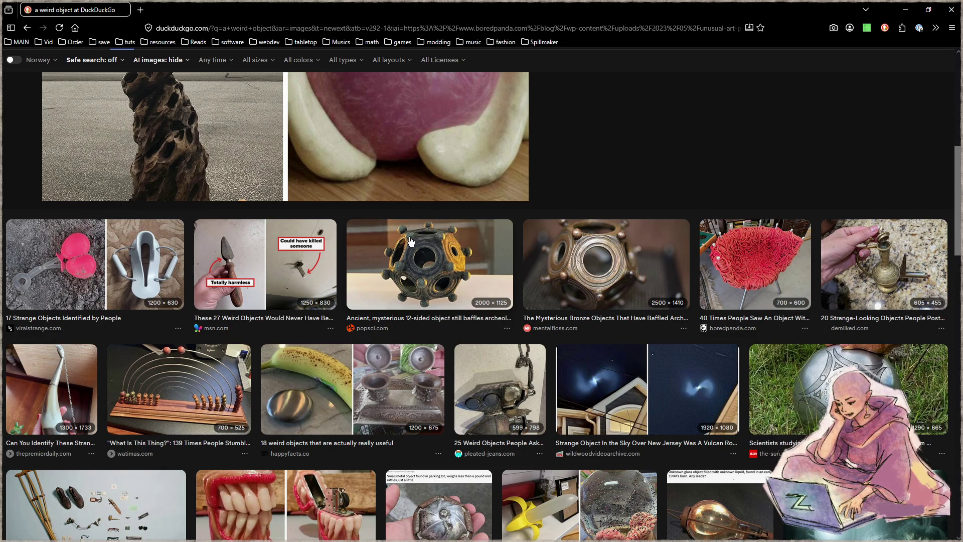
scroll(459, 287, down, 2)
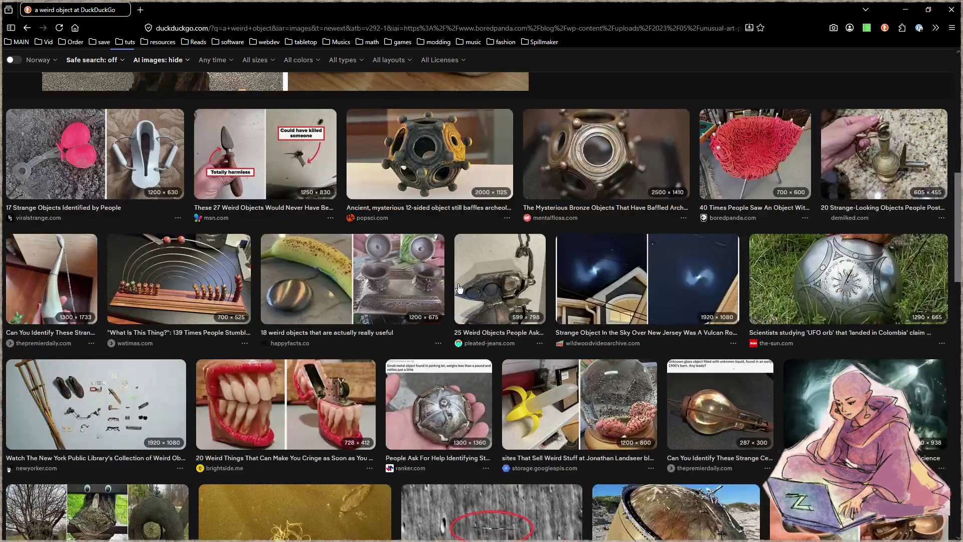
scroll(459, 288, down, 2)
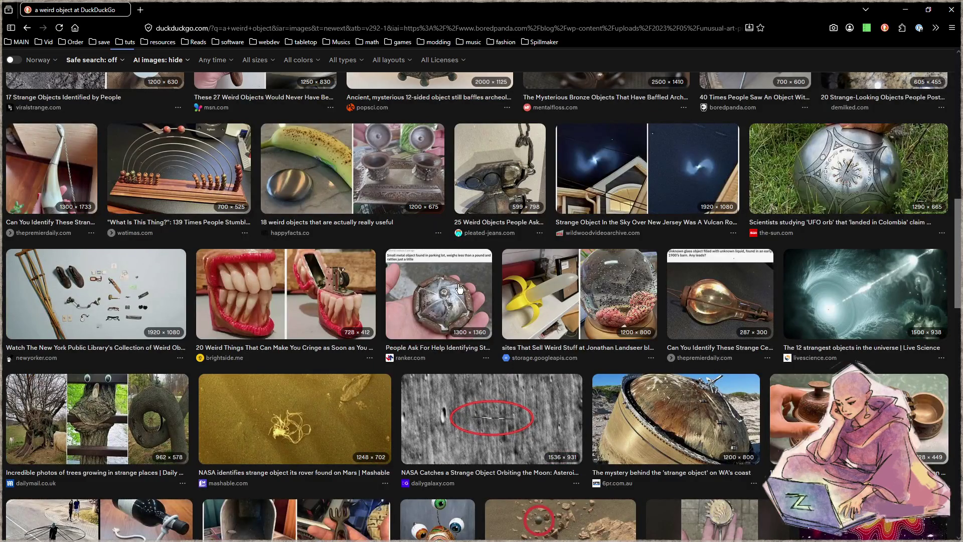
scroll(245, 303, down, 2)
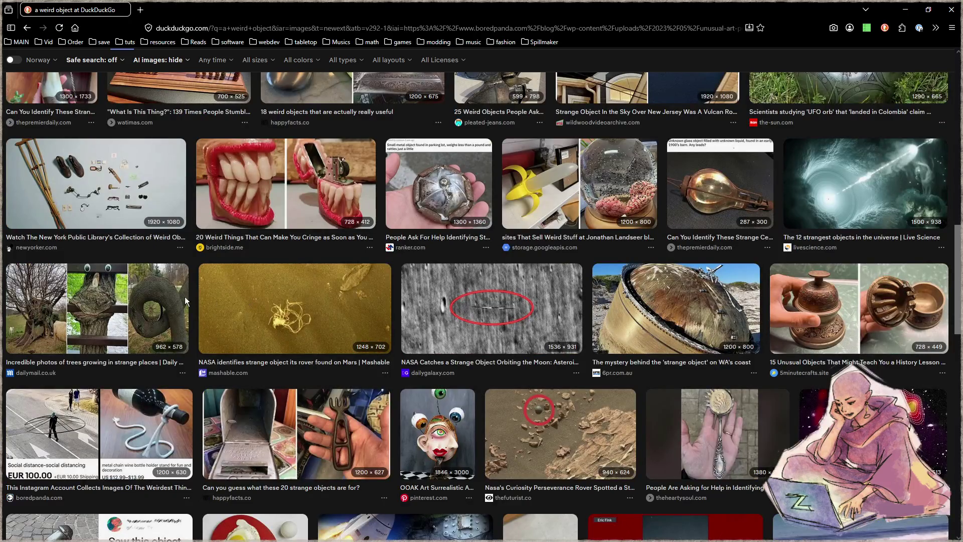
Preview the strangely growing trees, the multi-eyed creature sculpture and the ornate spoon
click(72, 296)
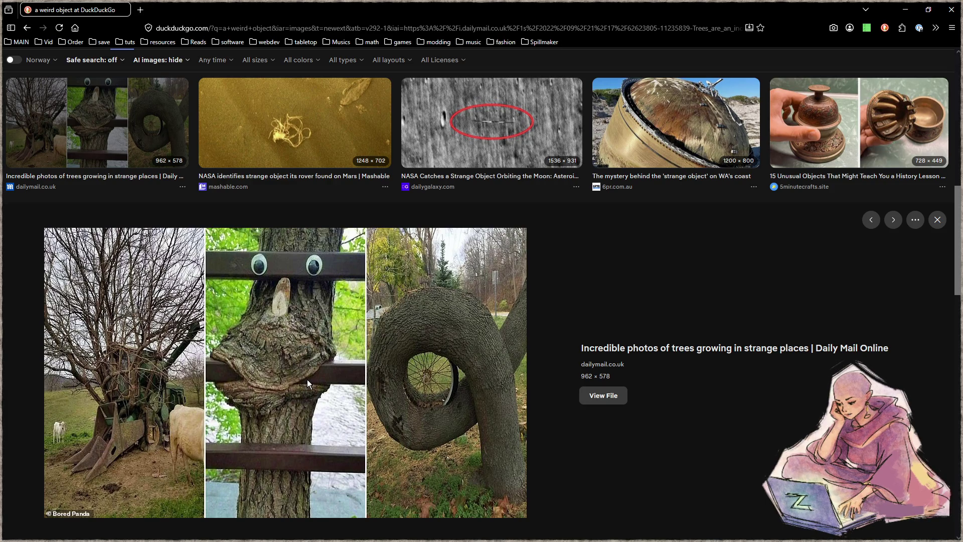
scroll(326, 381, down, 4)
scroll(466, 396, down, 2)
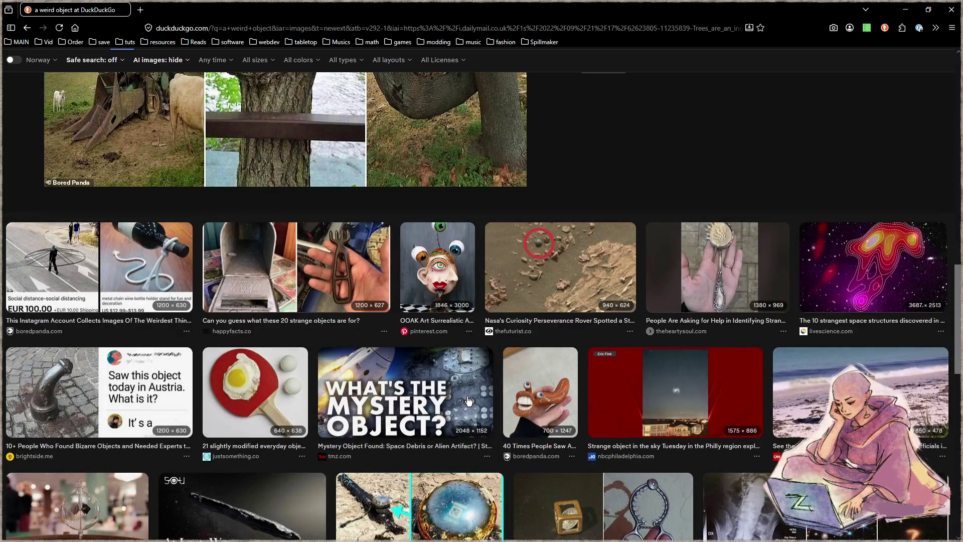
click(424, 256)
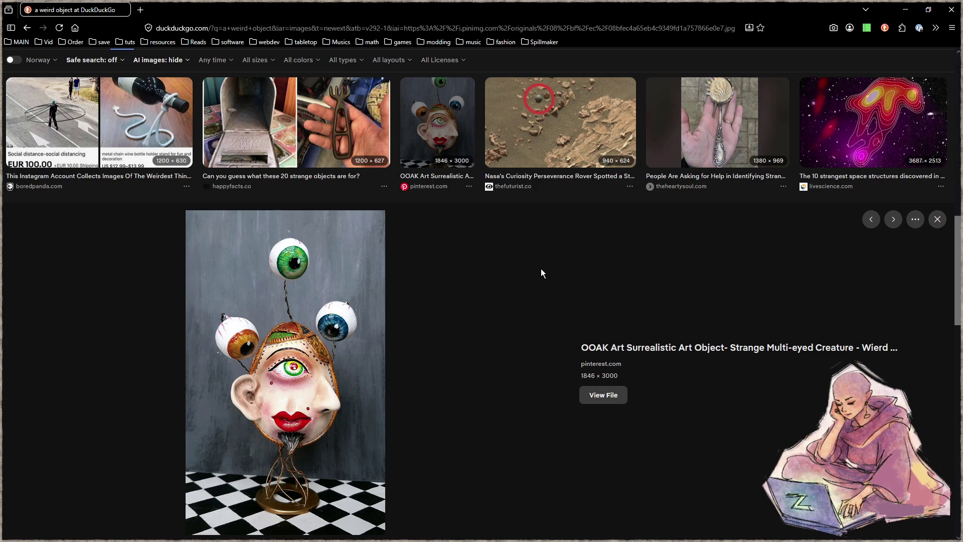
click(704, 133)
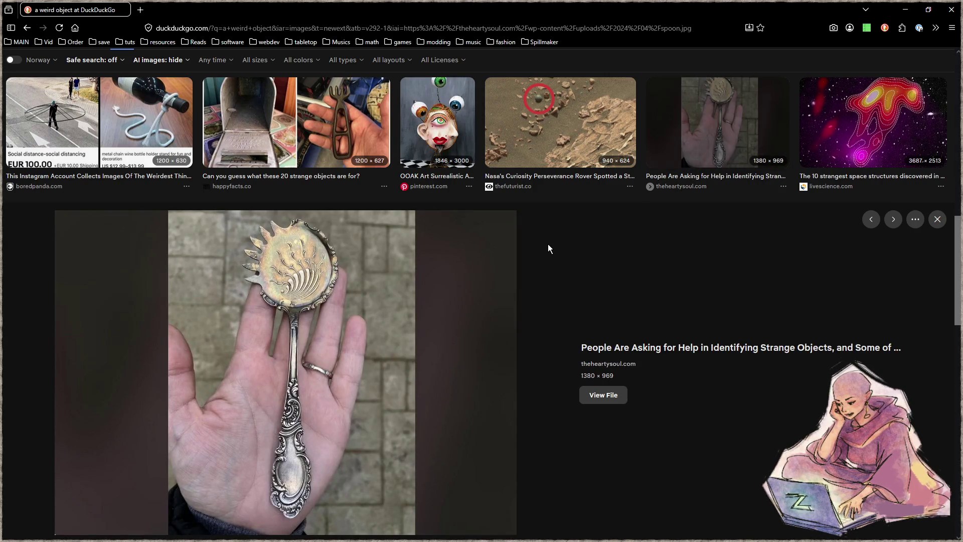
Scroll further to preview the odd clay figure, then open a new empty tab
scroll(548, 246, down, 4)
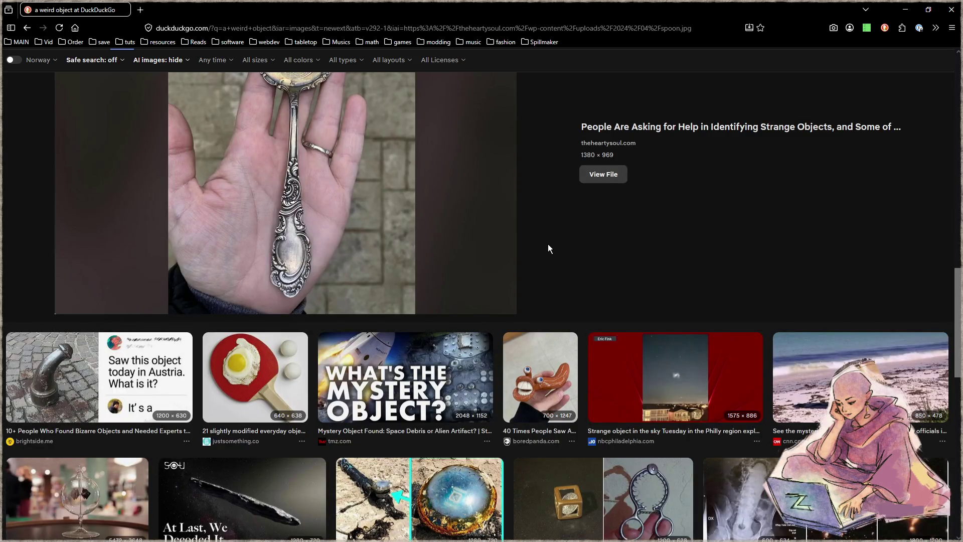
scroll(548, 243, down, 2)
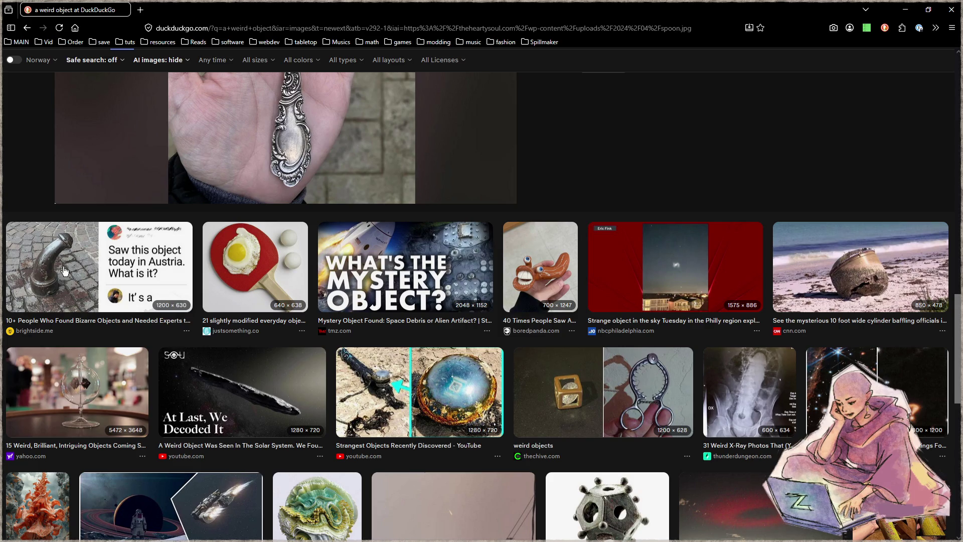
scroll(341, 345, down, 2)
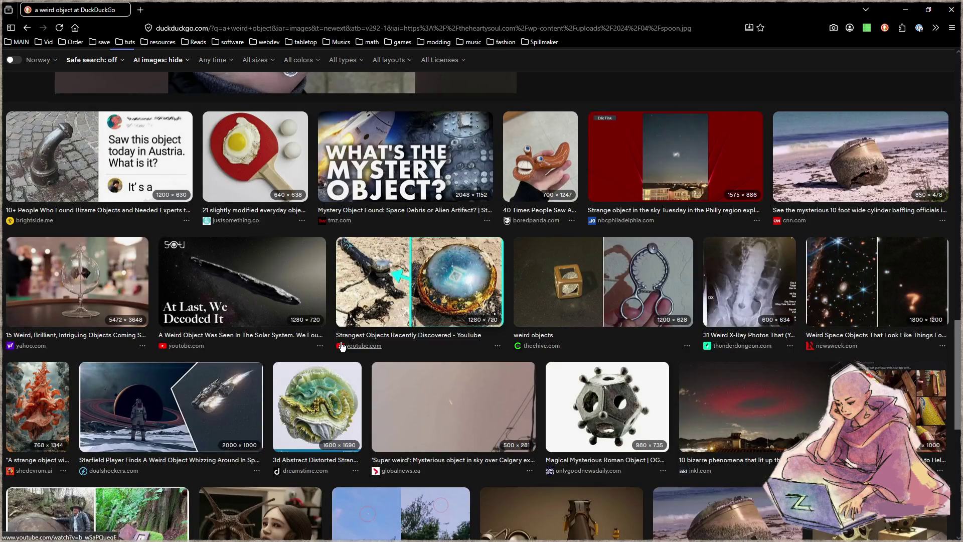
scroll(341, 346, down, 2)
scroll(341, 346, down, 2)
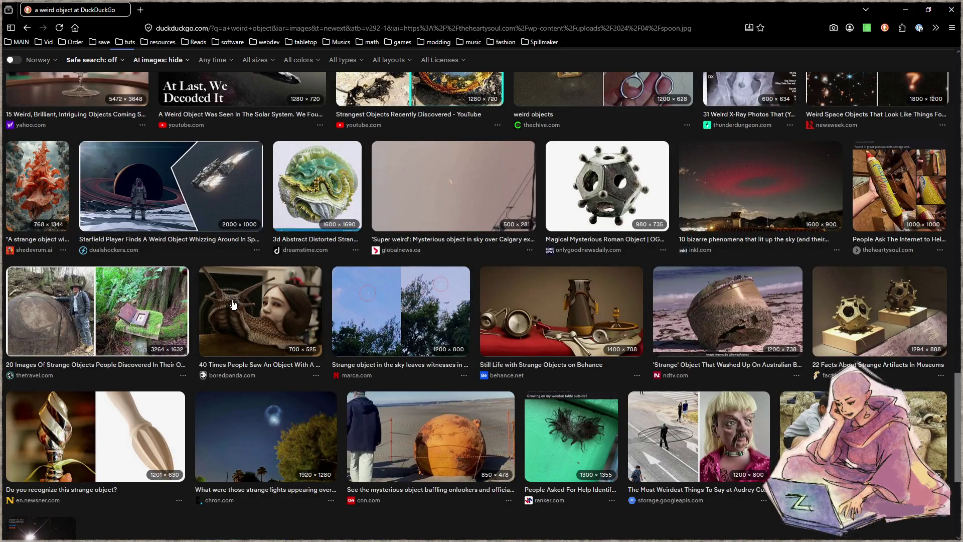
scroll(233, 304, down, 2)
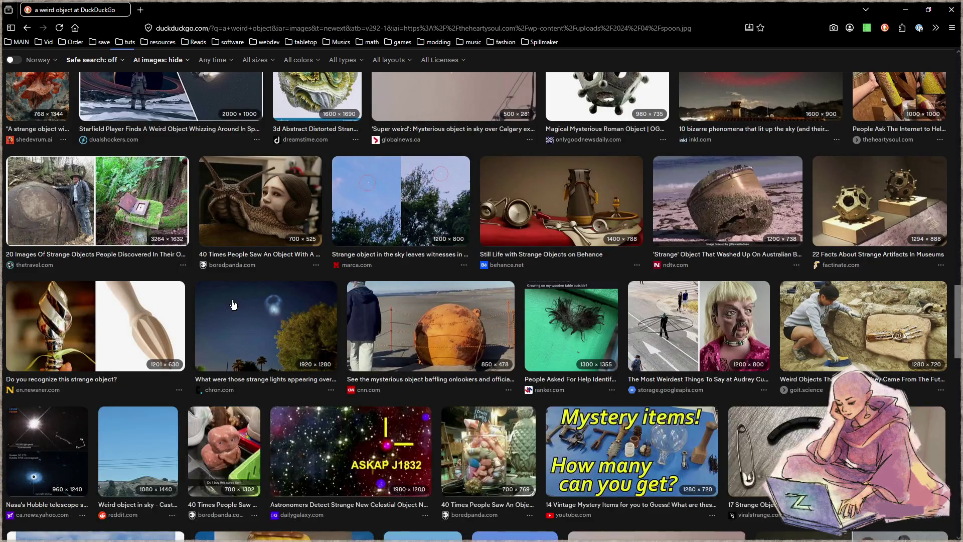
scroll(232, 304, down, 2)
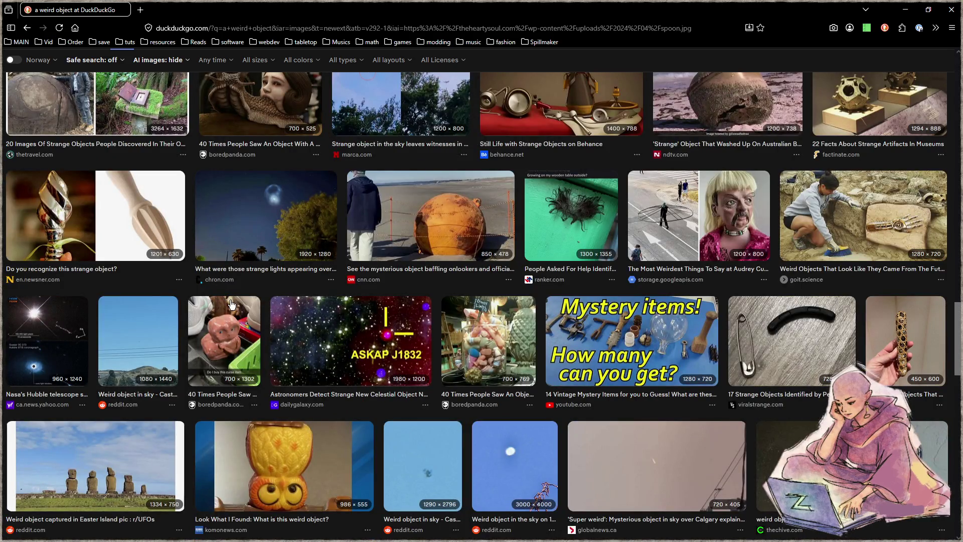
click(222, 329)
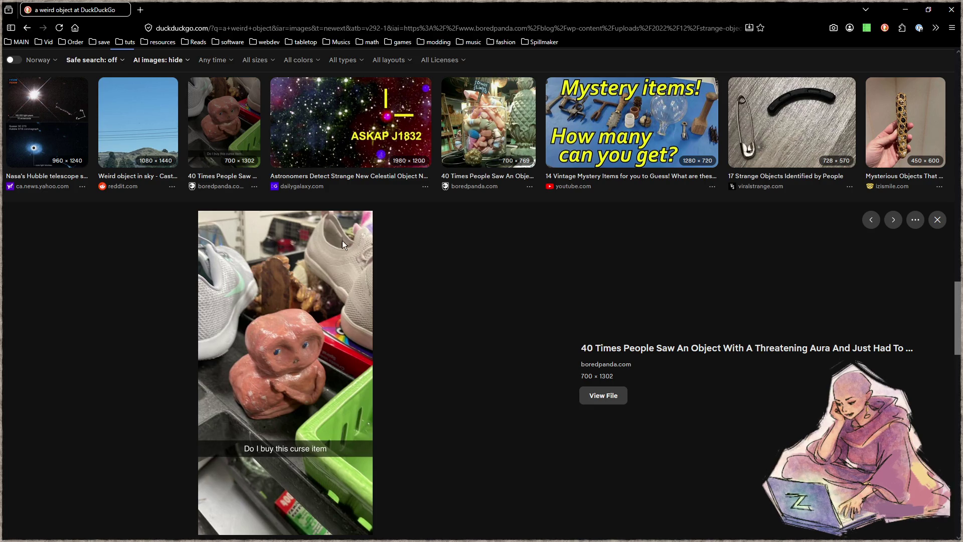
click(140, 9)
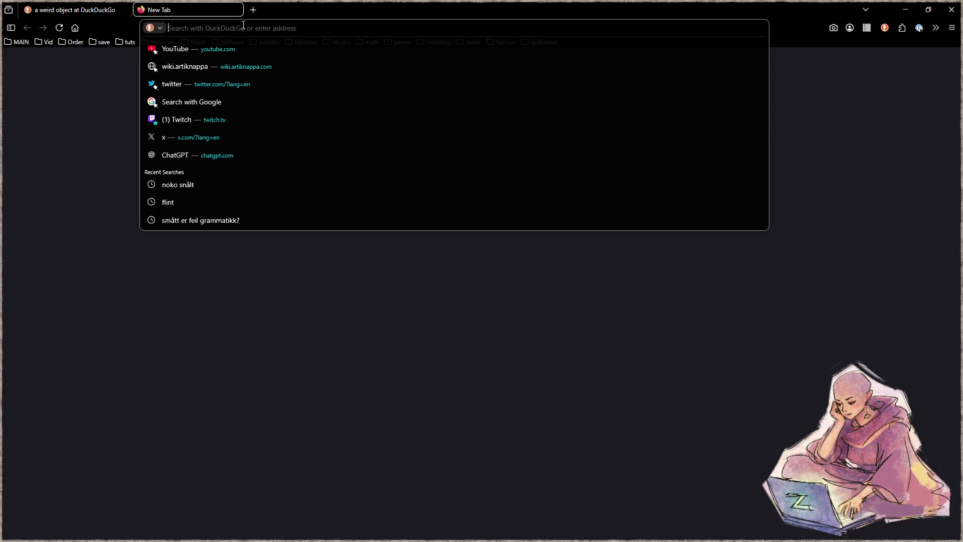
Search DuckDuckGo image results for 'nordisk steinalder funn'
text(nor)
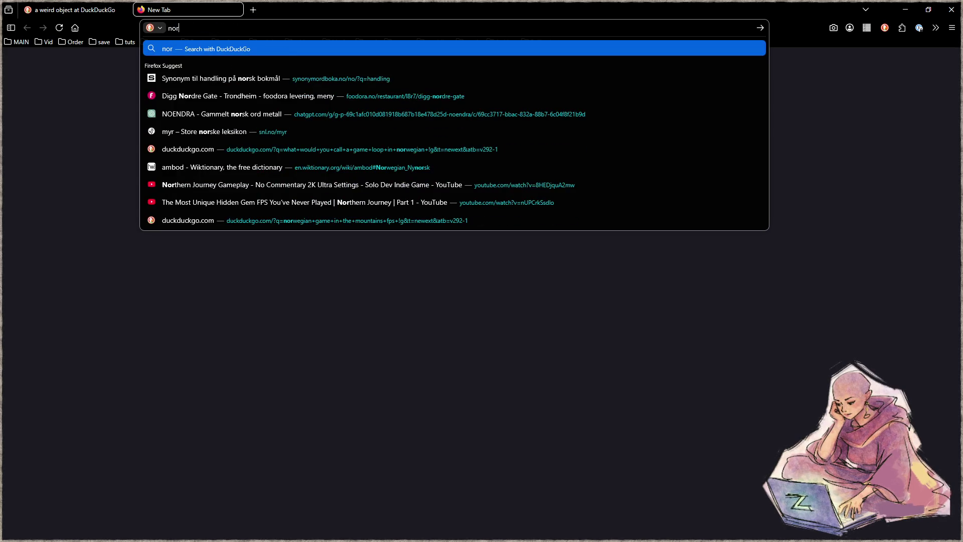
text(disk steinaldre)
key(BackSpace)
key(BackSpace)
text(er funn)
key(Return)
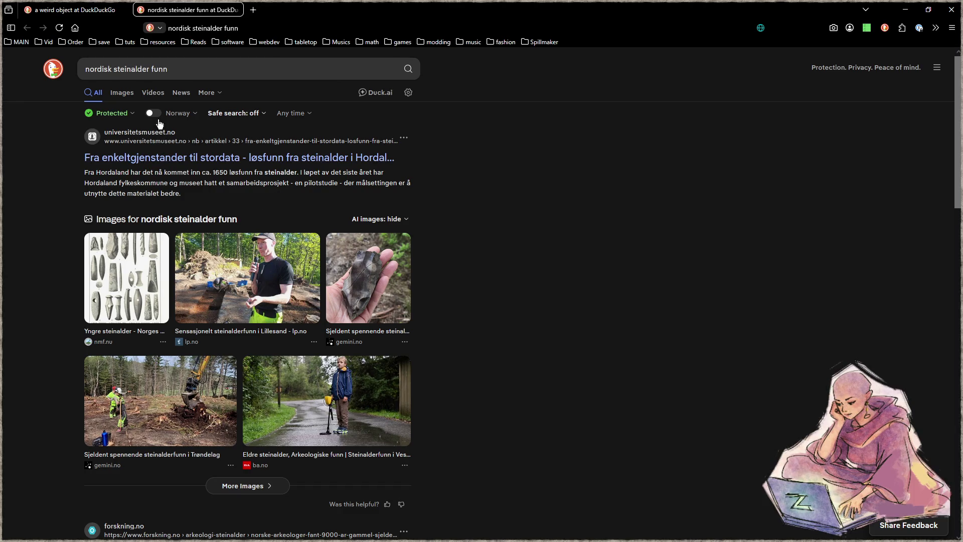
click(124, 94)
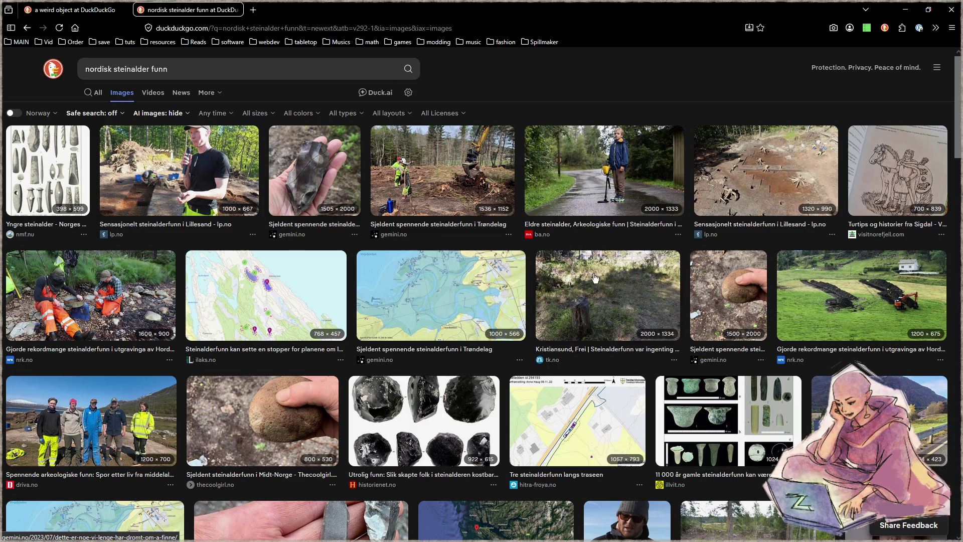
Scroll the results and enlarge the illvit.no image of 11 000-year-old Stone Age finds
scroll(594, 277, down, 4)
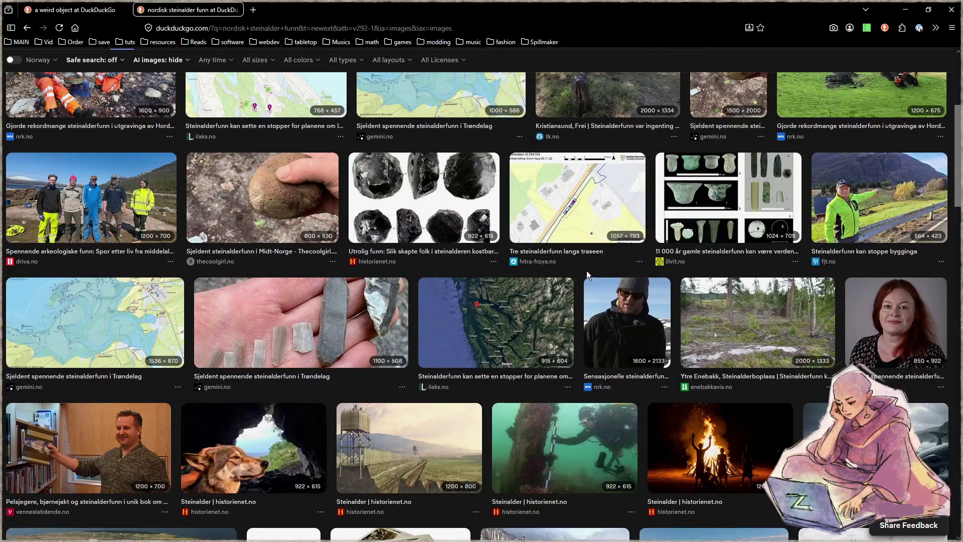
scroll(584, 270, down, 4)
scroll(576, 273, down, 2)
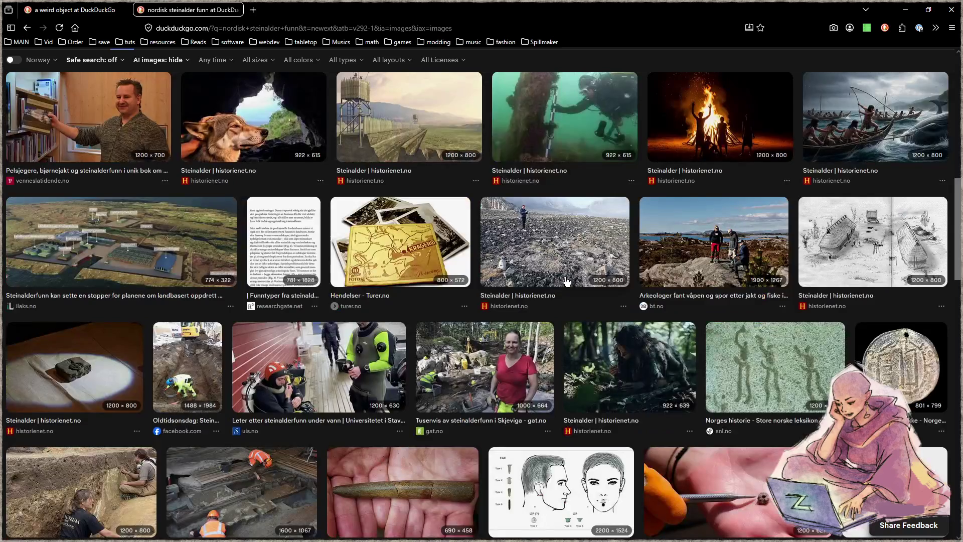
scroll(564, 275, down, 2)
scroll(560, 274, down, 2)
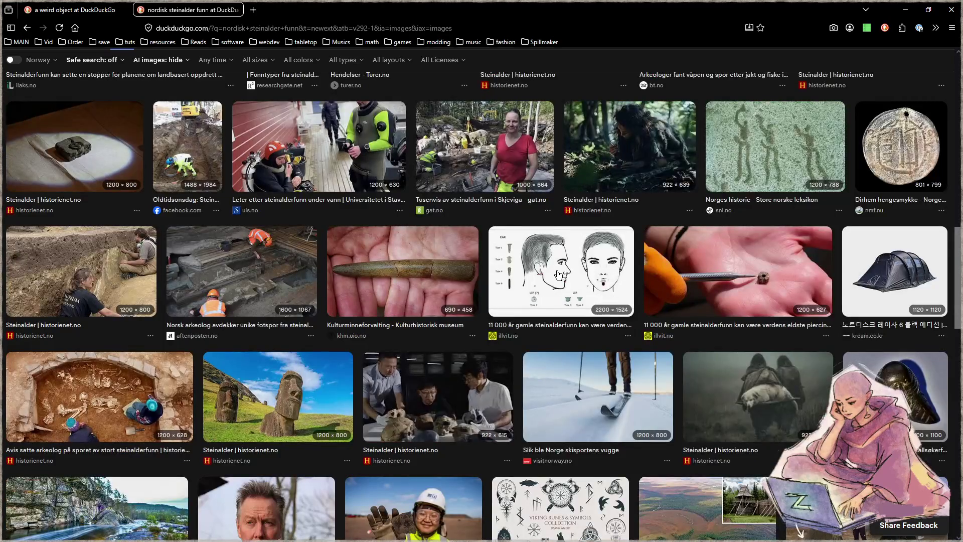
scroll(558, 275, down, 2)
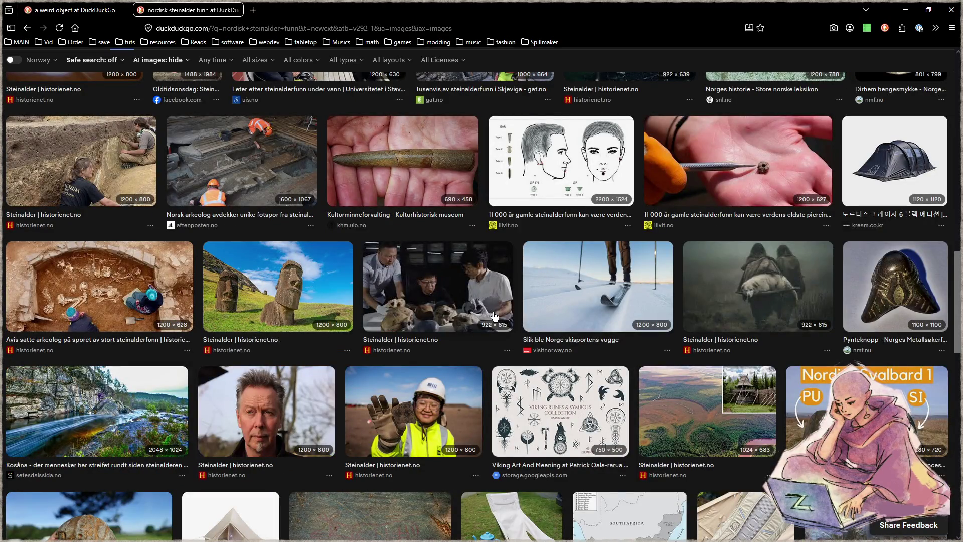
scroll(491, 308, down, 6)
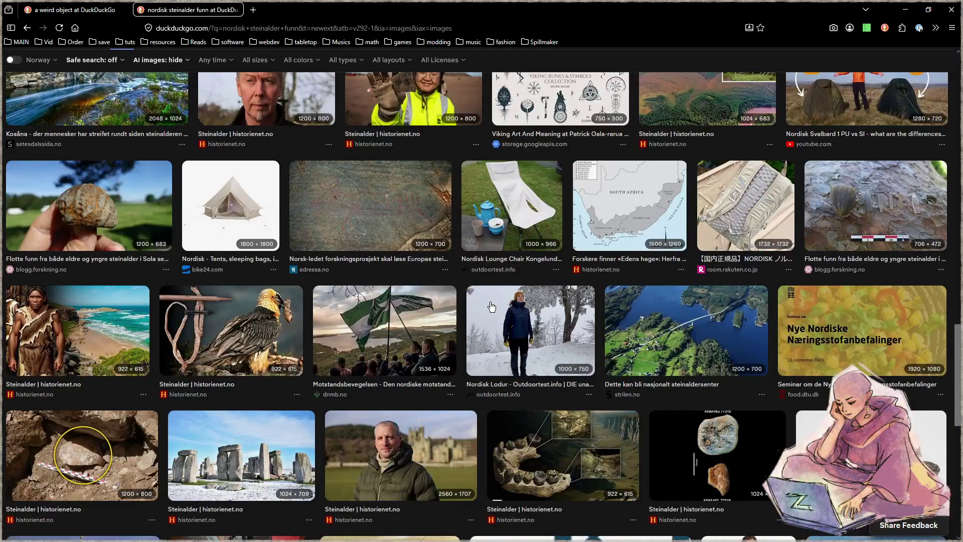
scroll(484, 302, up, 15)
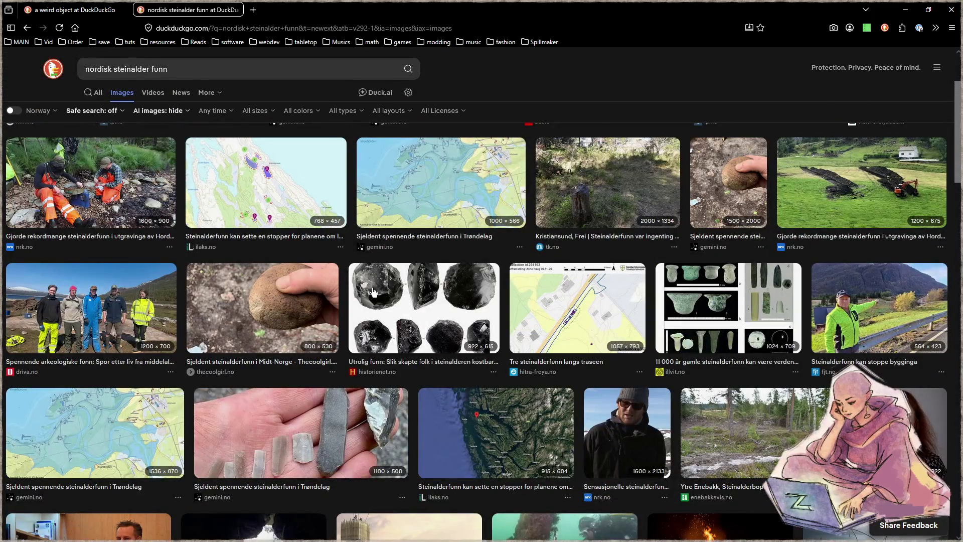
click(730, 329)
scroll(618, 324, up, 5)
scroll(592, 314, down, 6)
scroll(590, 313, down, 2)
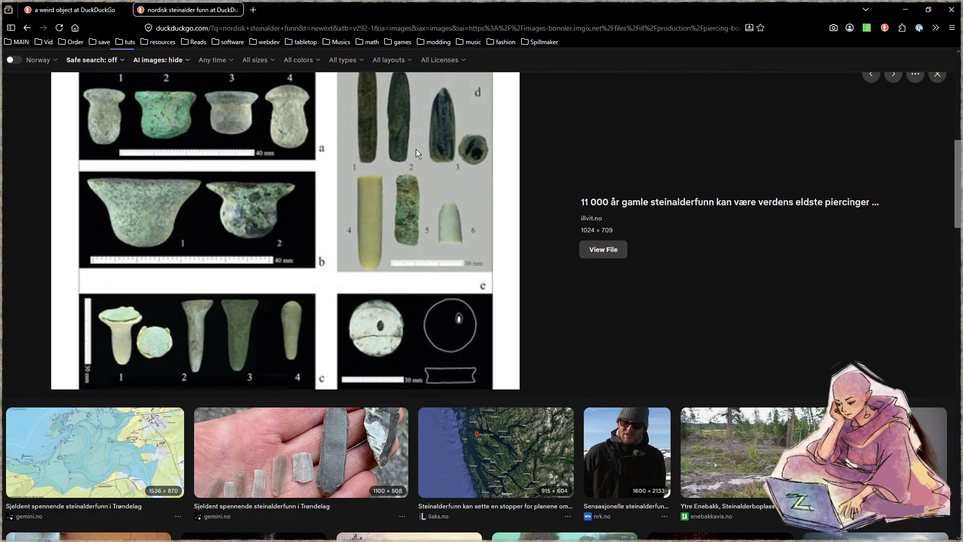
scroll(394, 237, up, 2)
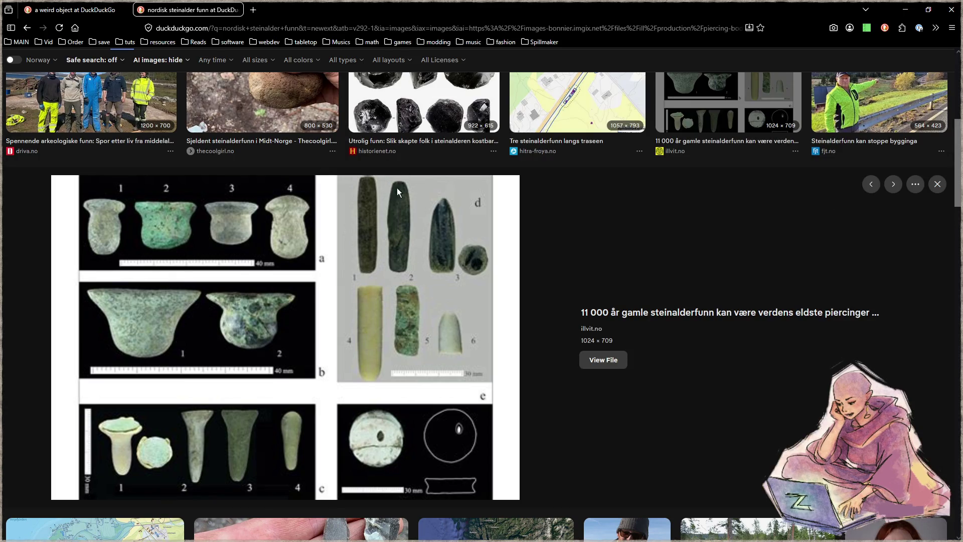
Replace the query and search images for 'nordisk vikingalder funn'
key(slash)
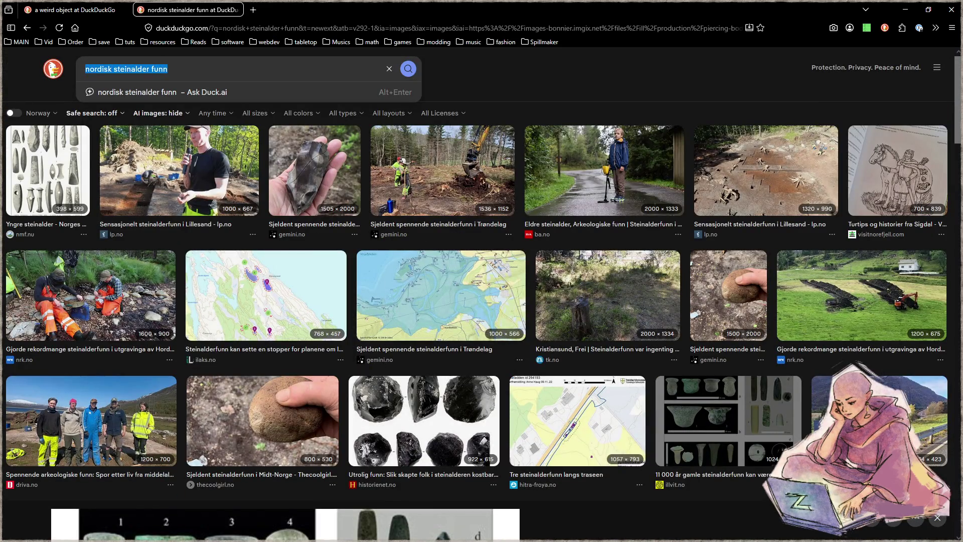
text(nordisk)
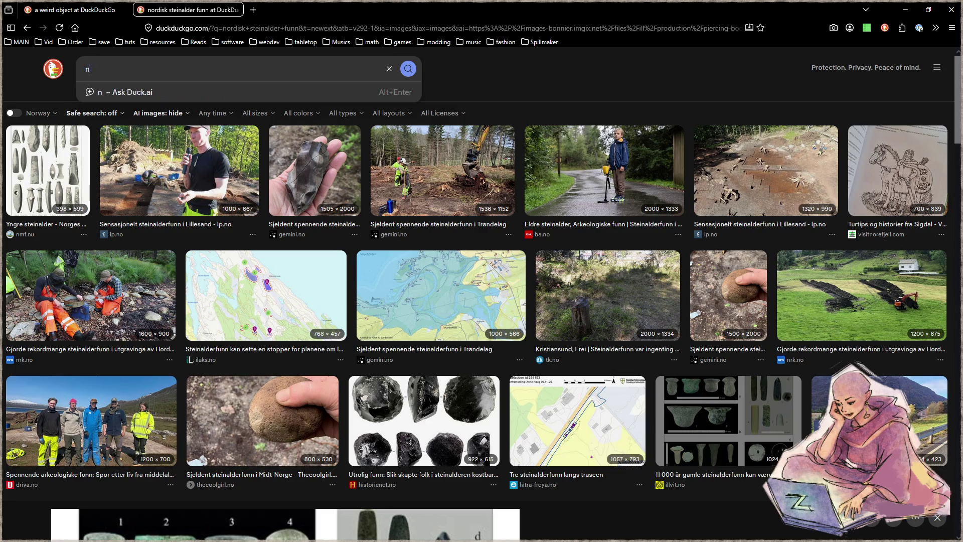
text( m)
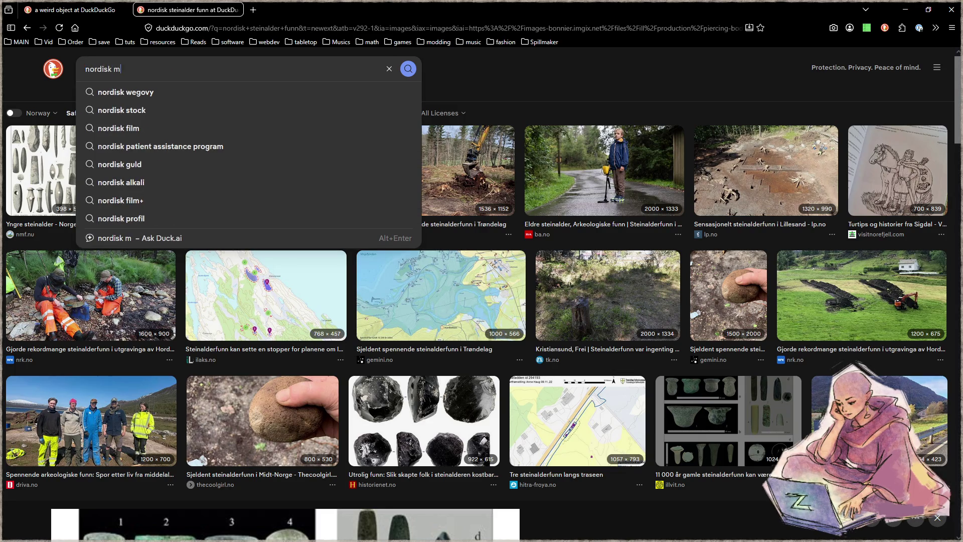
text(iddelalder)
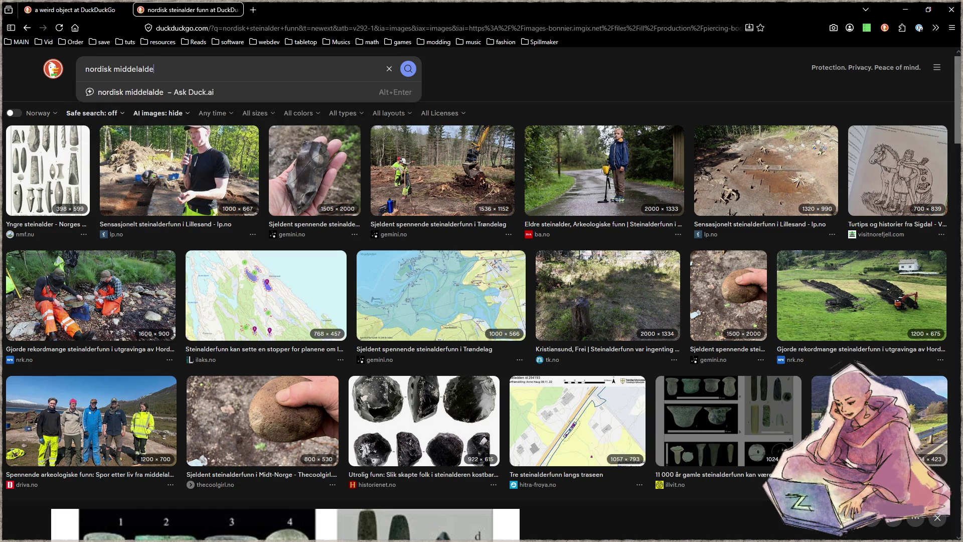
key(BackSpace)
key(BackSpace)
key(BackSpace)
text(vikingalder funn)
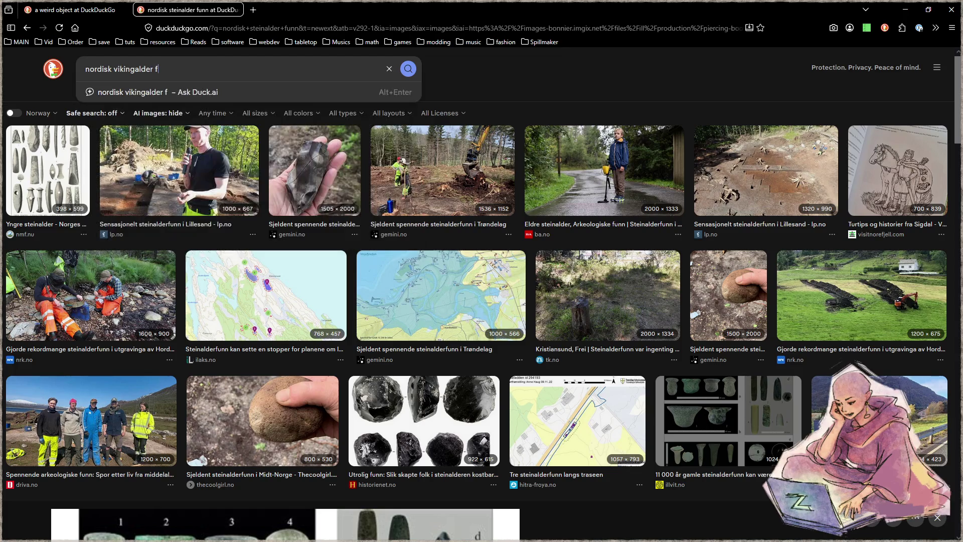
key(Return)
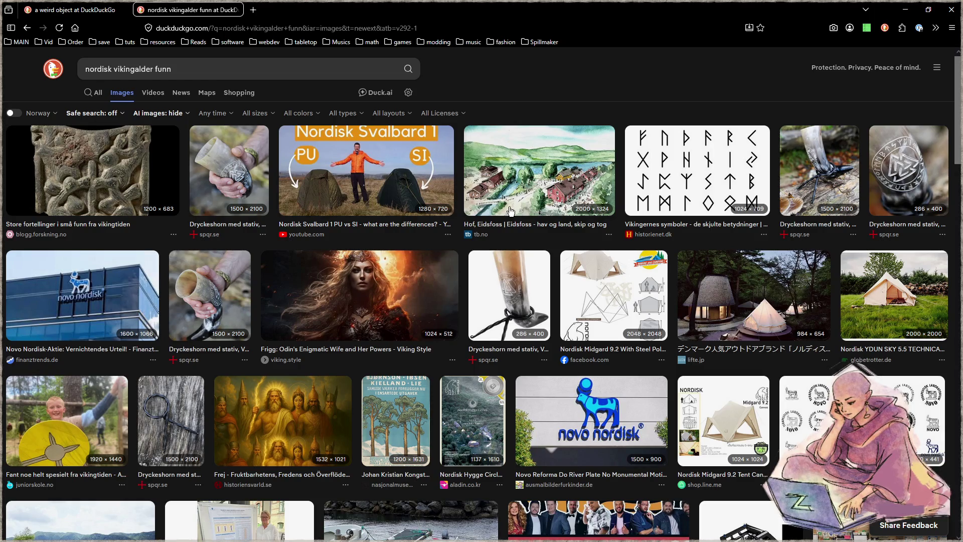
click(157, 70)
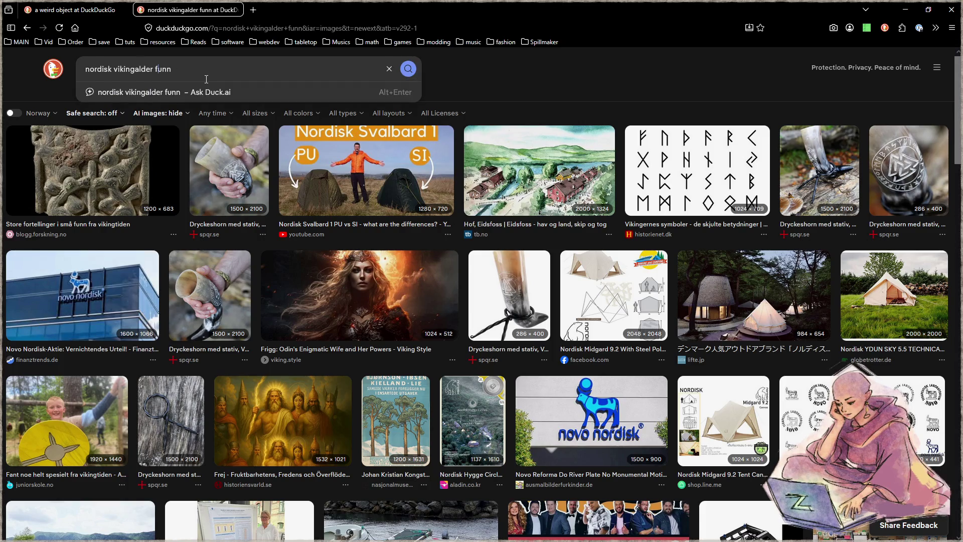
Enlarge the carved Viking-age relief from blogg.forskning.no, browse results, then select the whole query
click(125, 181)
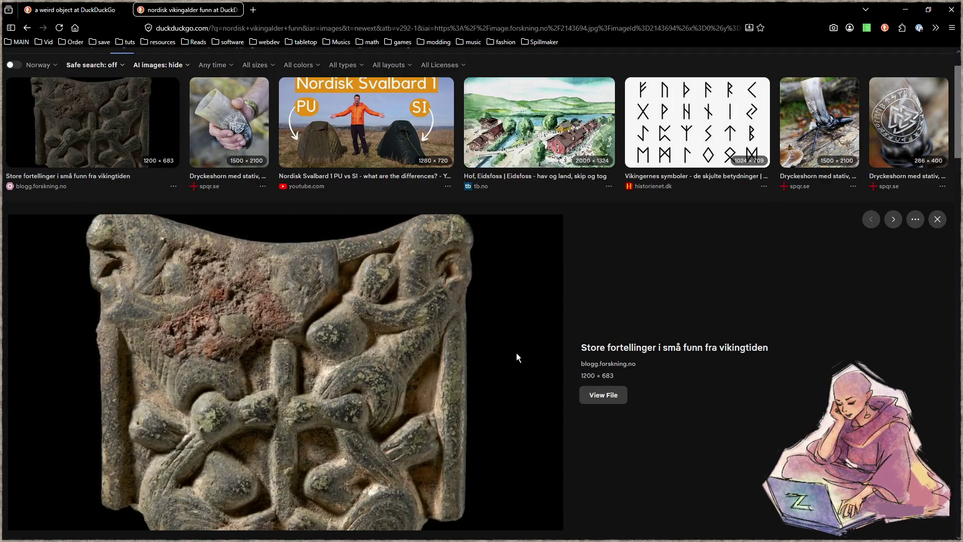
scroll(517, 353, down, 2)
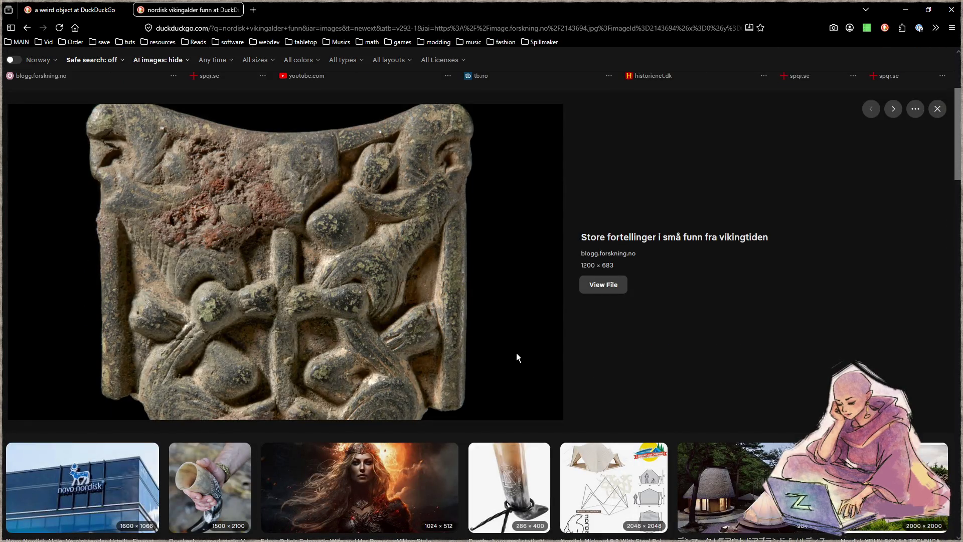
scroll(517, 357, down, 4)
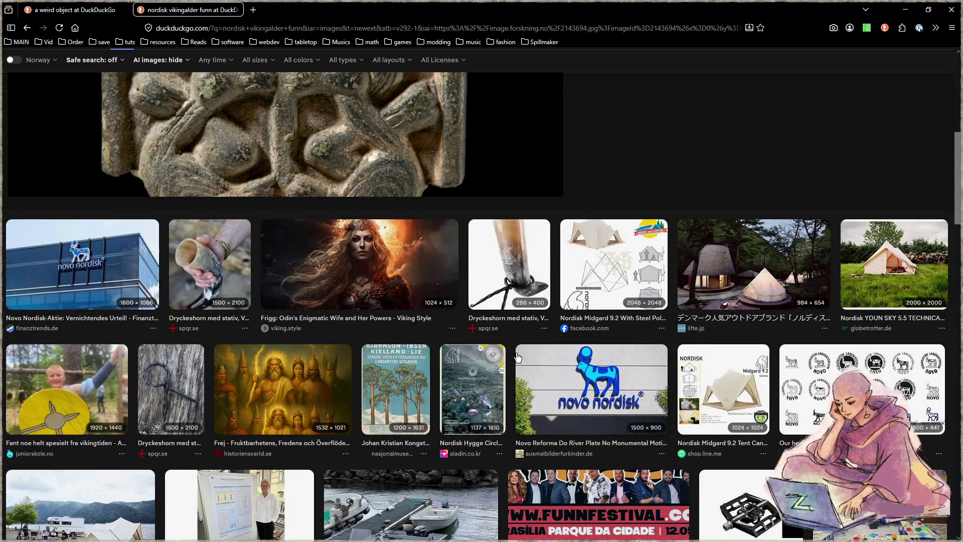
scroll(518, 357, down, 4)
scroll(517, 357, down, 2)
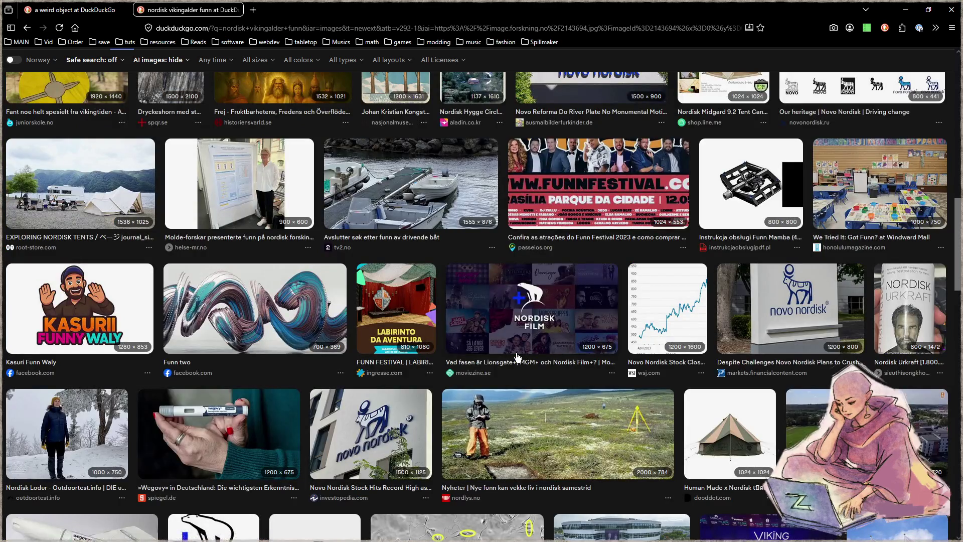
scroll(517, 357, down, 4)
scroll(517, 357, down, 2)
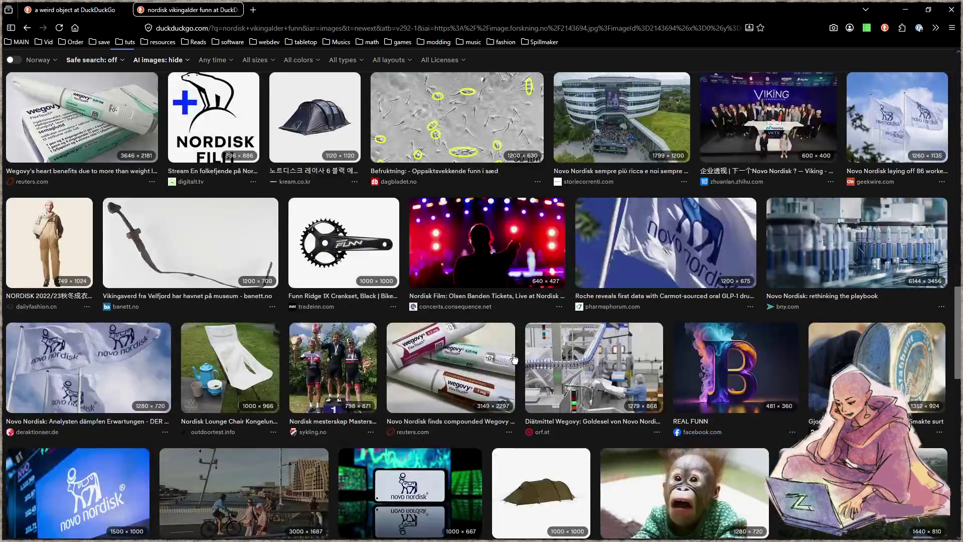
scroll(517, 357, down, 2)
key(Home)
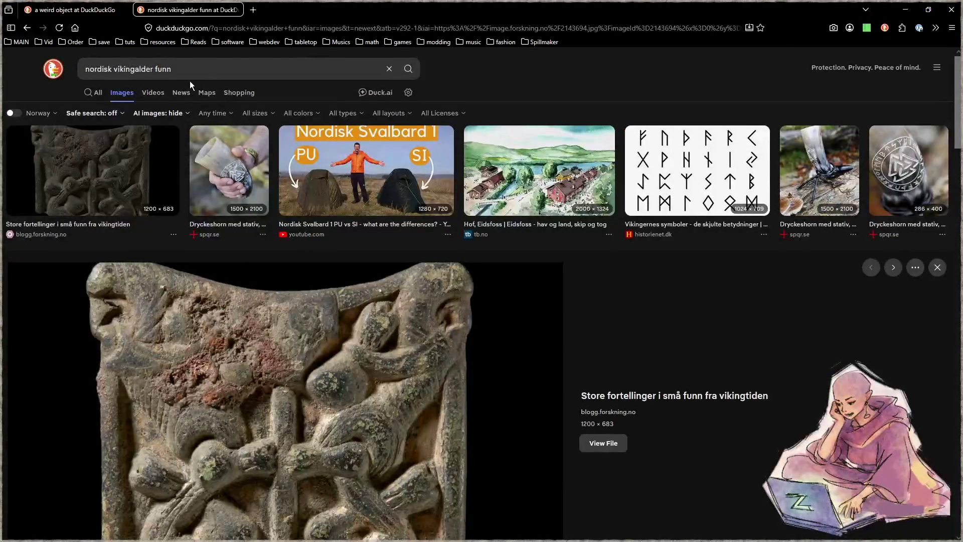
click(190, 75)
key(ctrl+a)
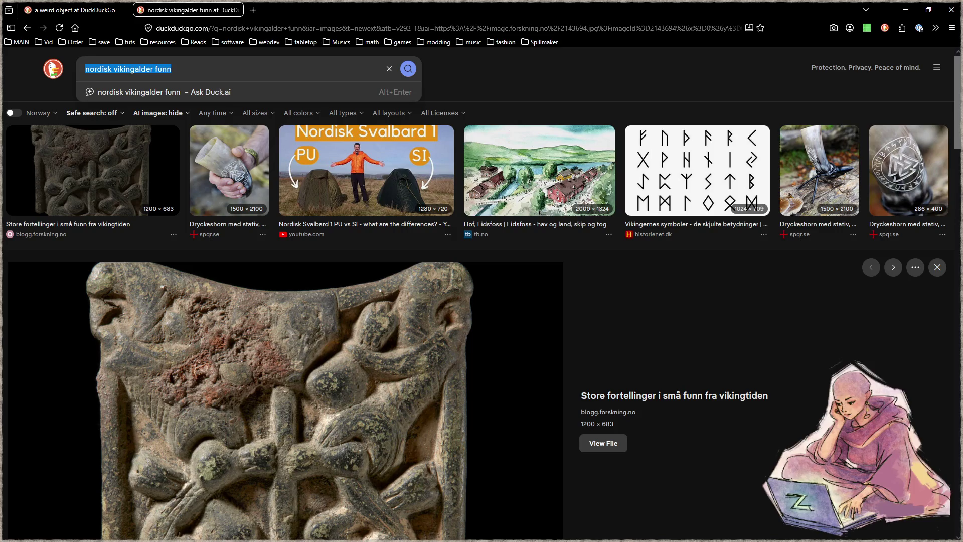
Search images for 'odin totem', scroll the carved Odin figures and Valknut rings, and select 'totem'
text(odin totem)
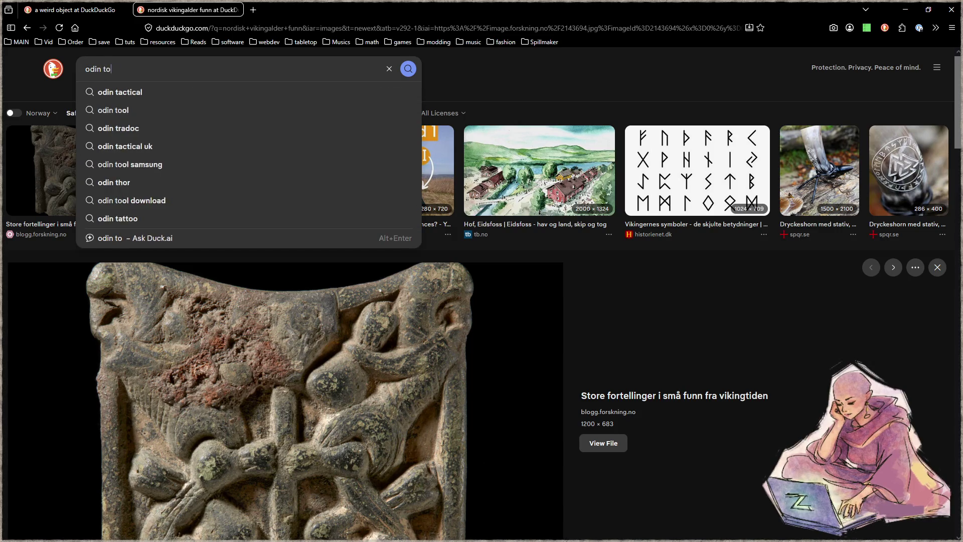
key(Return)
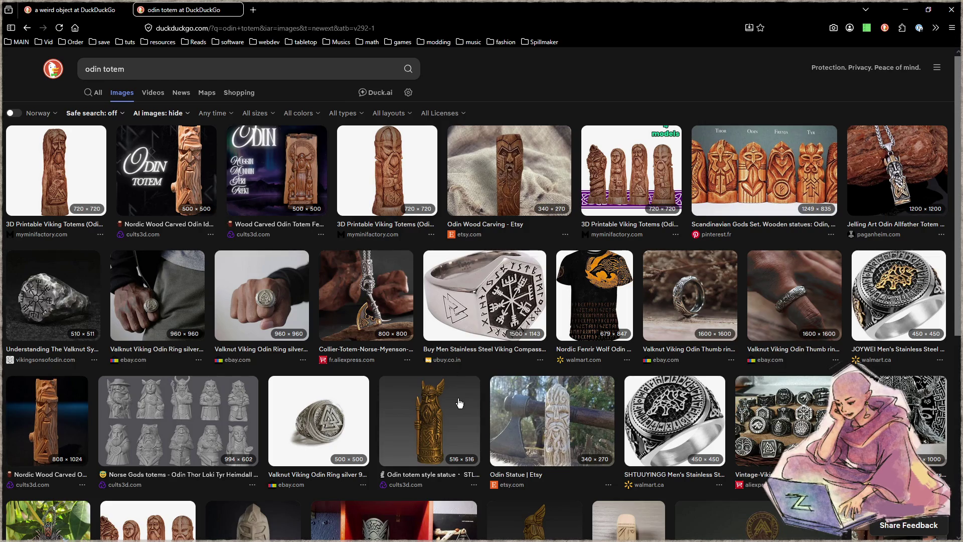
scroll(456, 401, down, 2)
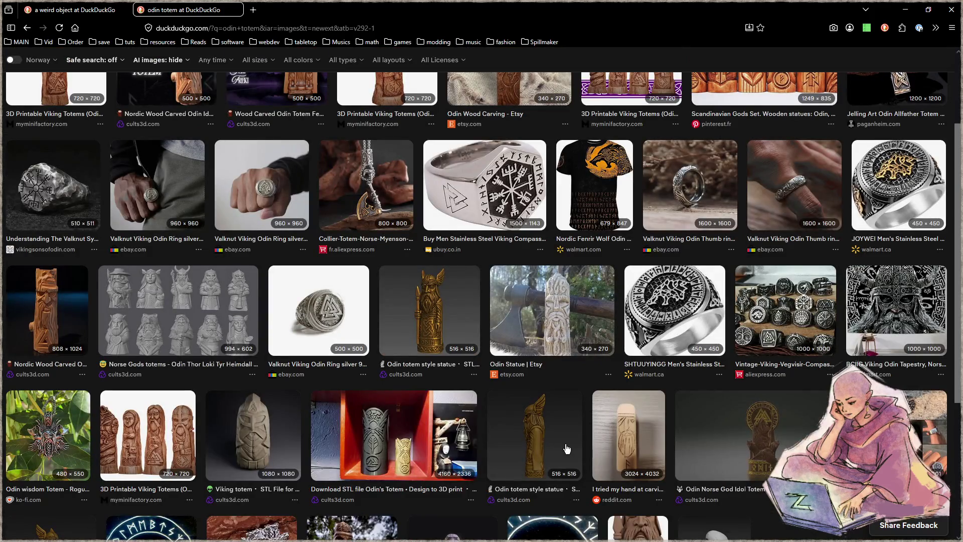
scroll(559, 439, down, 2)
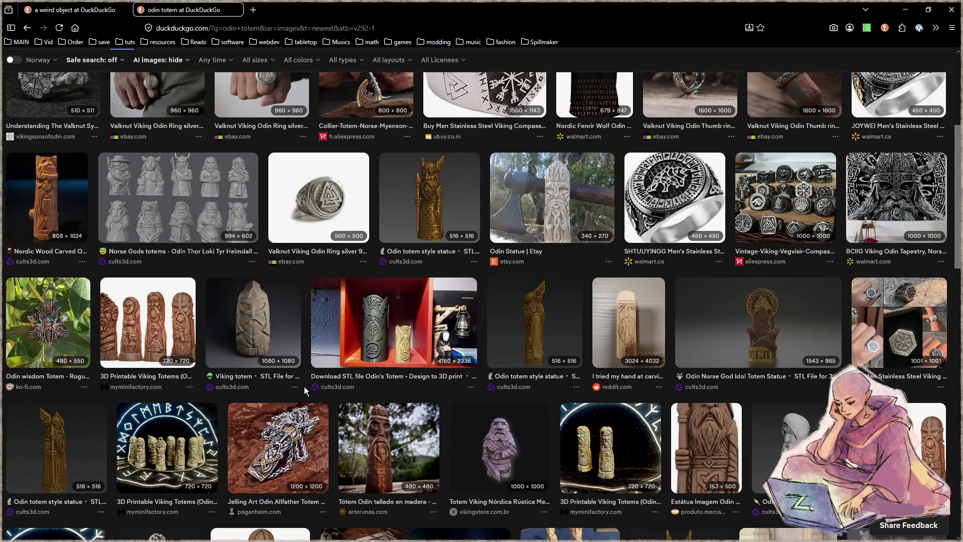
scroll(547, 436, up, 4)
drag(106, 69, 310, 71)
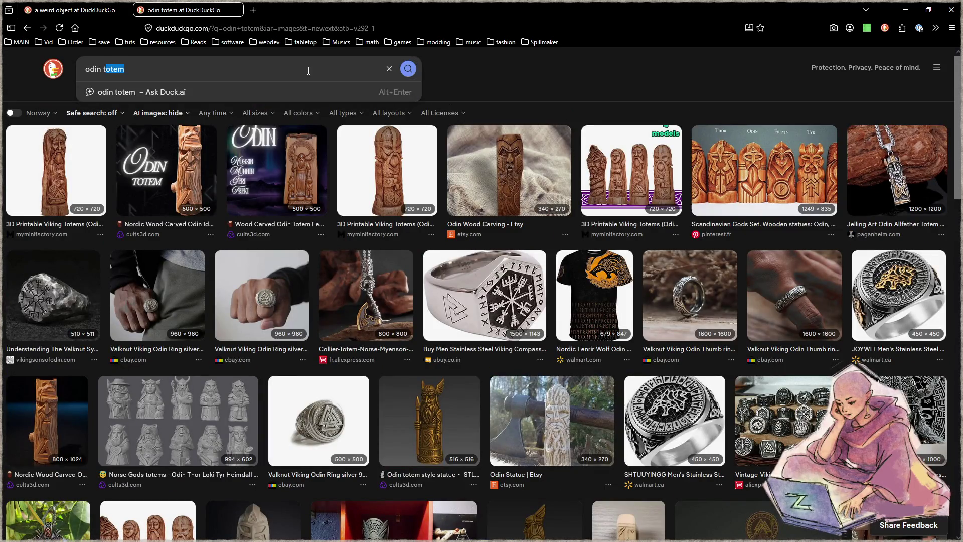
Change the query to 'odin idol' and browse the carved Odin statue results
key(BackSpace)
key(BackSpace)
text(idol)
key(Return)
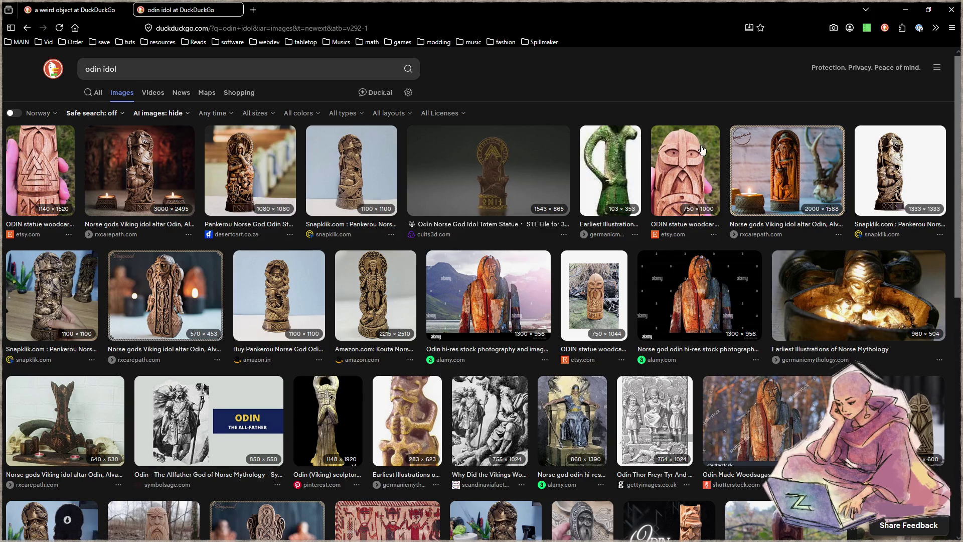
scroll(778, 311, down, 4)
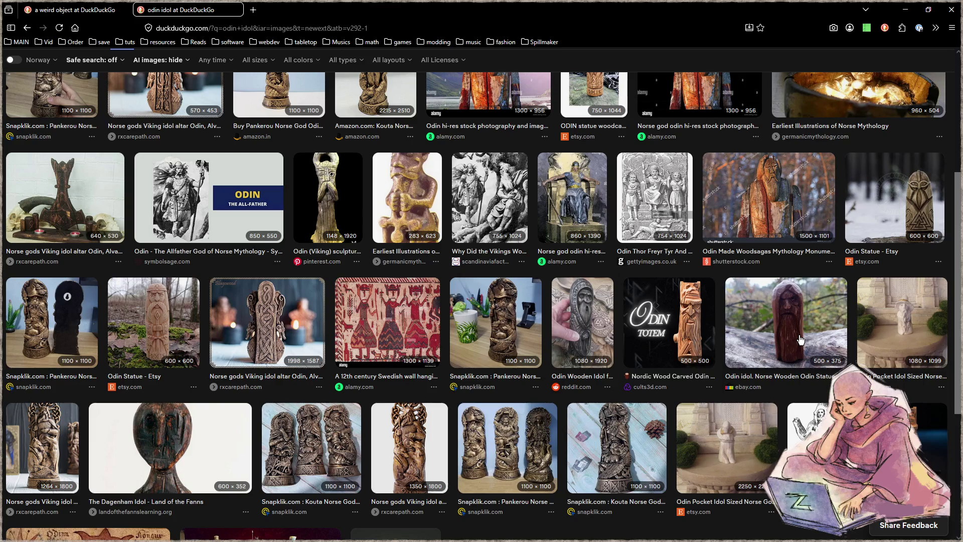
scroll(800, 340, down, 2)
scroll(799, 340, down, 2)
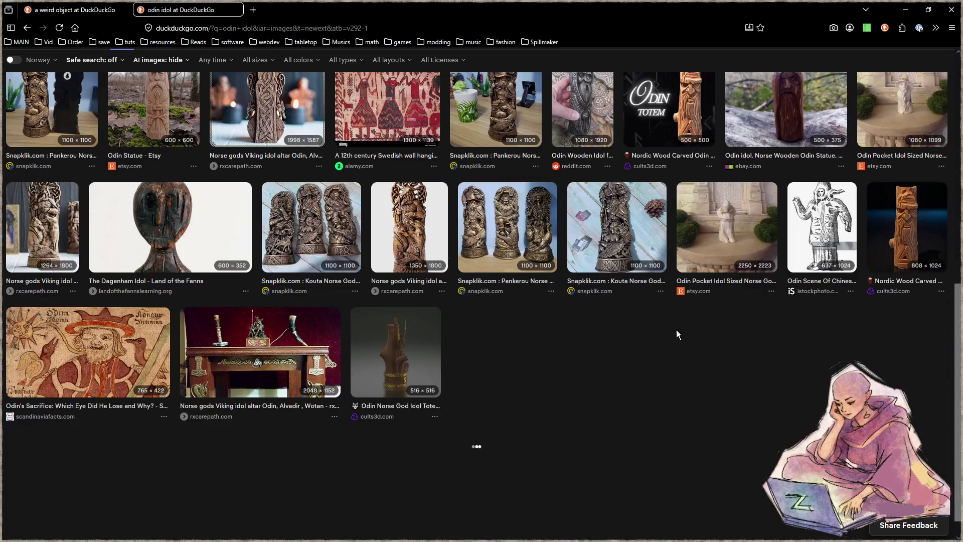
Scroll through the remaining results, then select the whole 'odin idol' query
scroll(519, 366, down, 2)
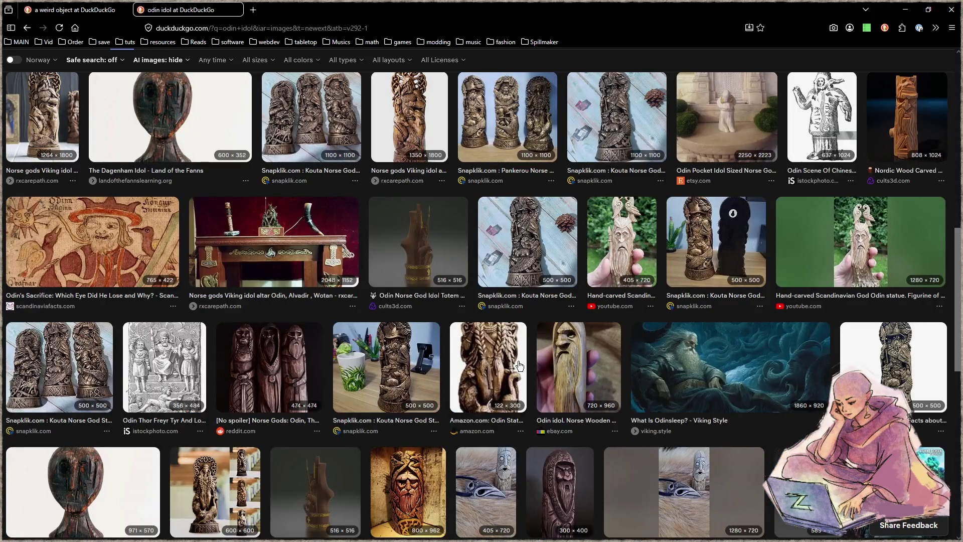
scroll(518, 365, down, 2)
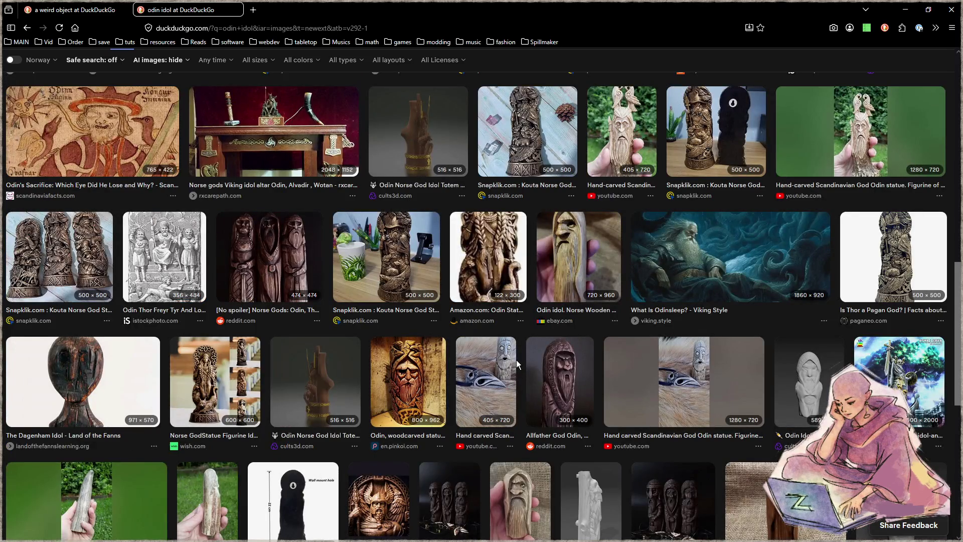
scroll(512, 362, down, 2)
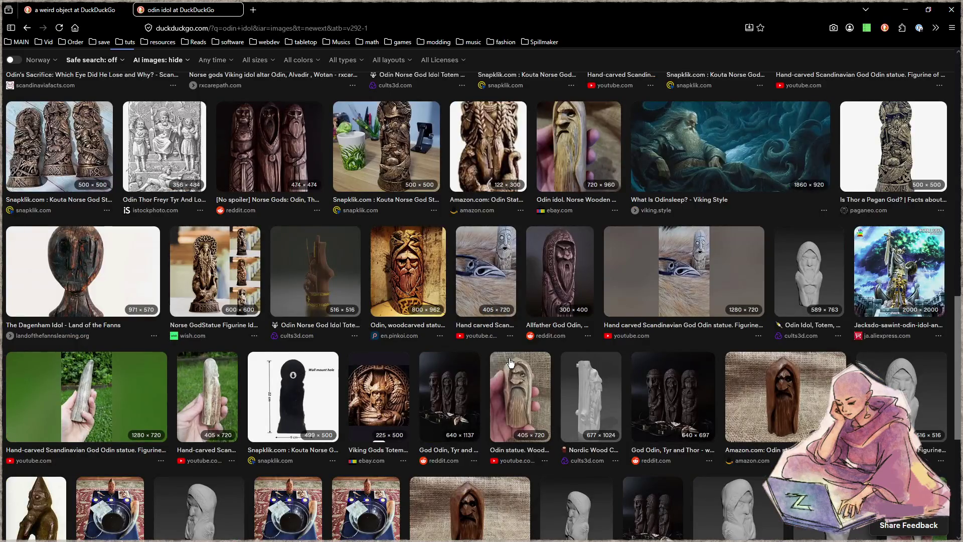
scroll(510, 362, down, 2)
scroll(509, 358, up, 15)
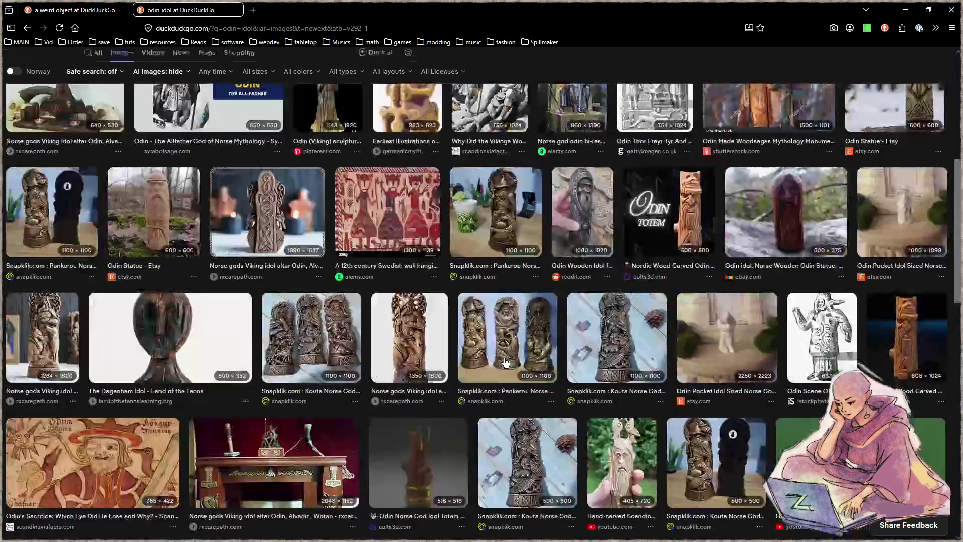
click(144, 66)
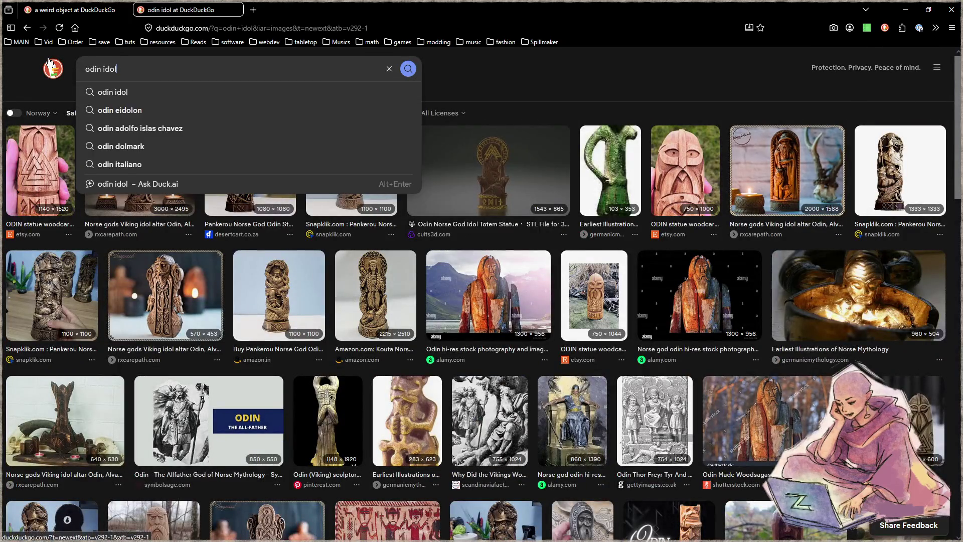
drag(138, 63, 80, 68)
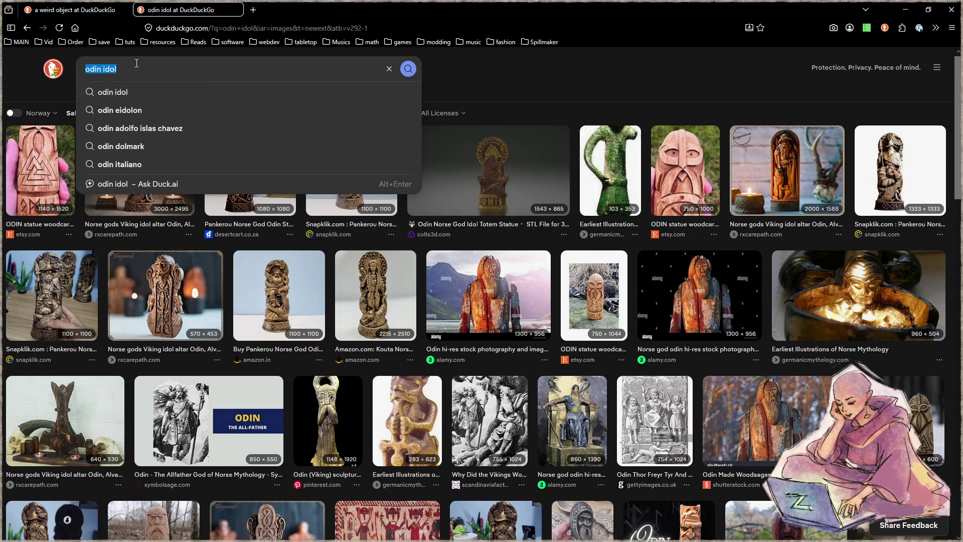
Search images for 'tove janson' and preview two of her Hobbit illustrations at full size
text(tove janson)
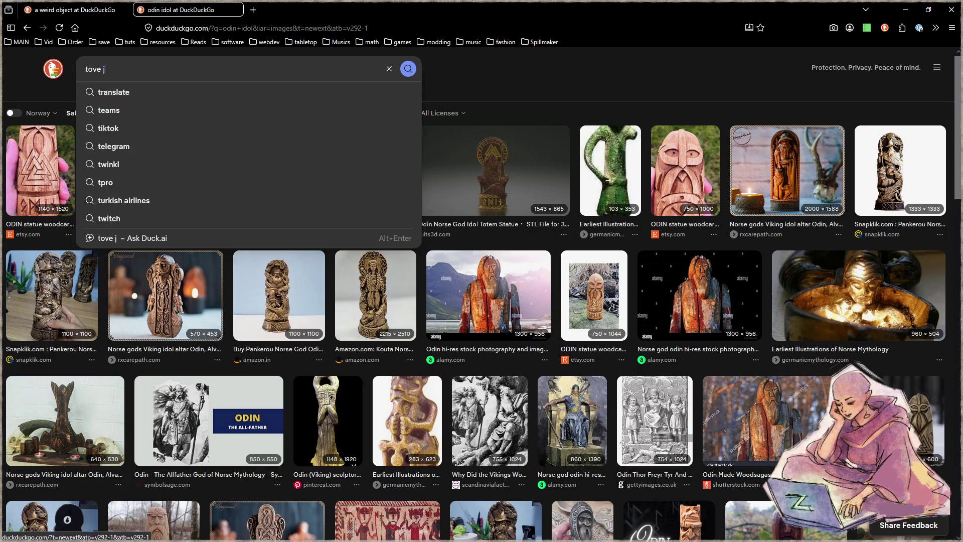
key(Return)
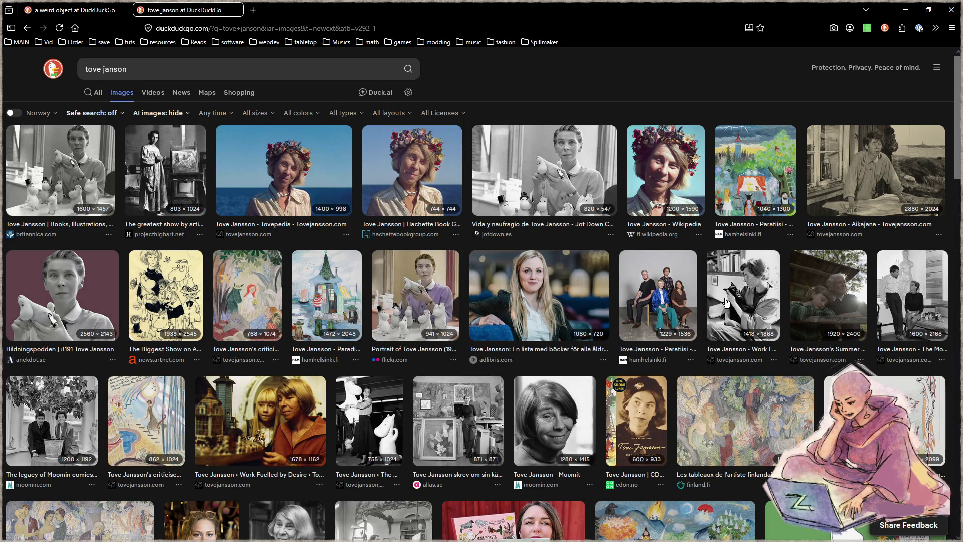
click(872, 416)
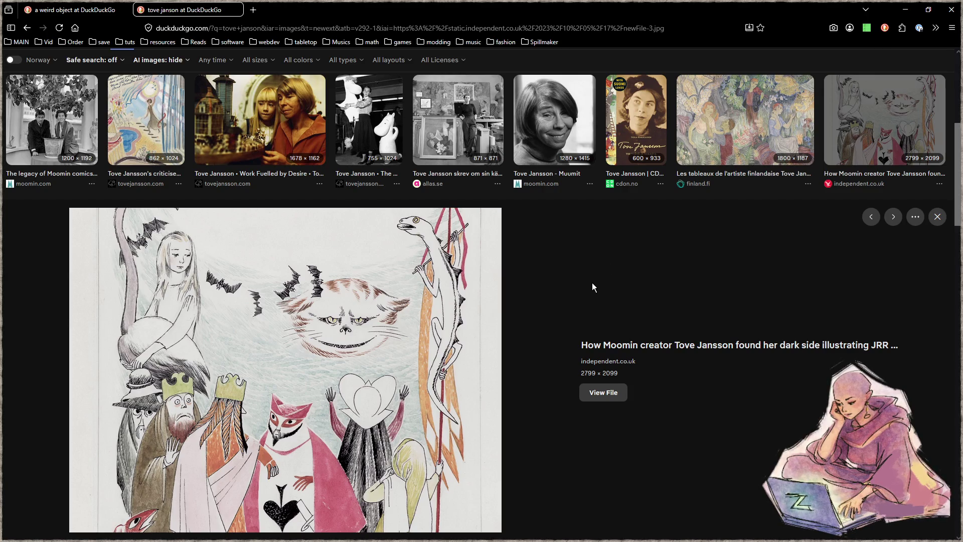
scroll(591, 282, down, 4)
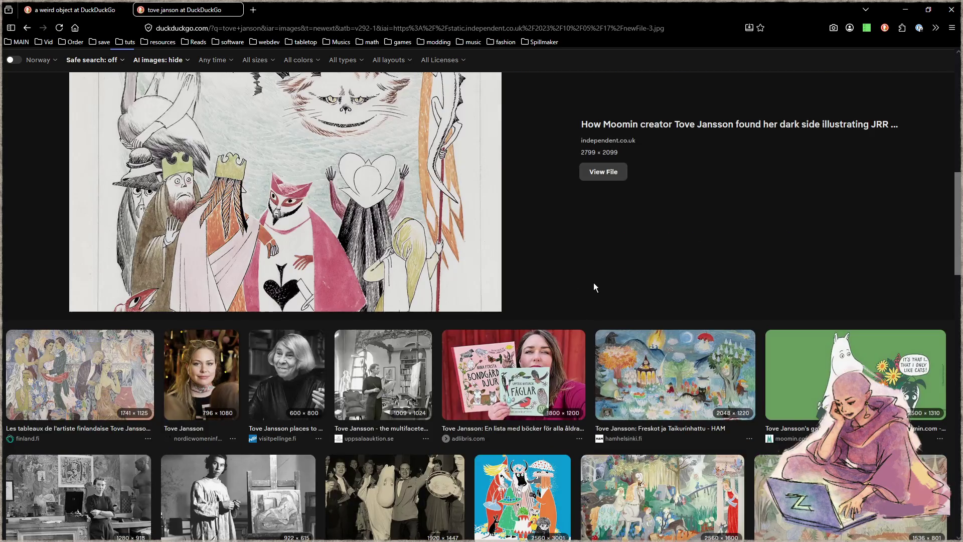
scroll(593, 282, up, 4)
click(172, 110)
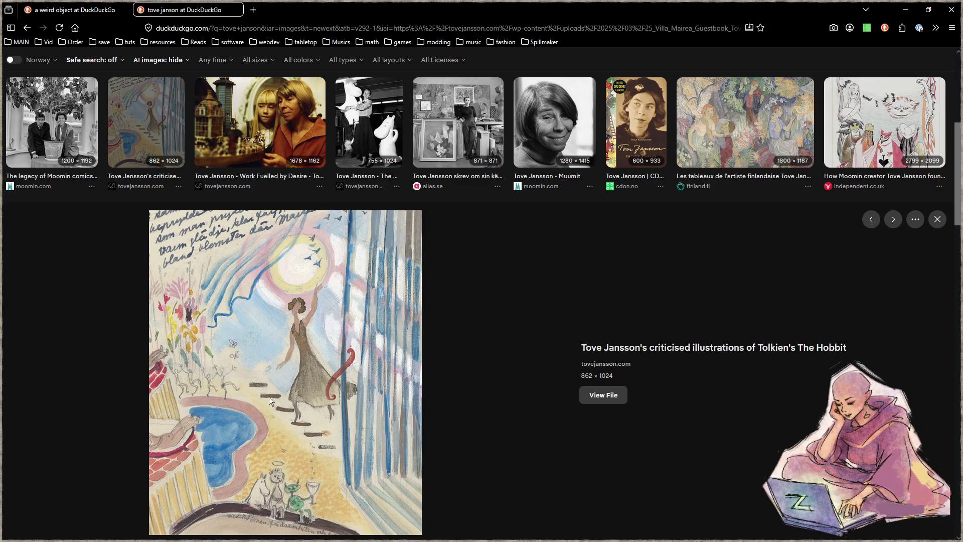
Browse the Tove Jansson results: portraits, Moomin drawings and her murals
scroll(351, 414, down, 6)
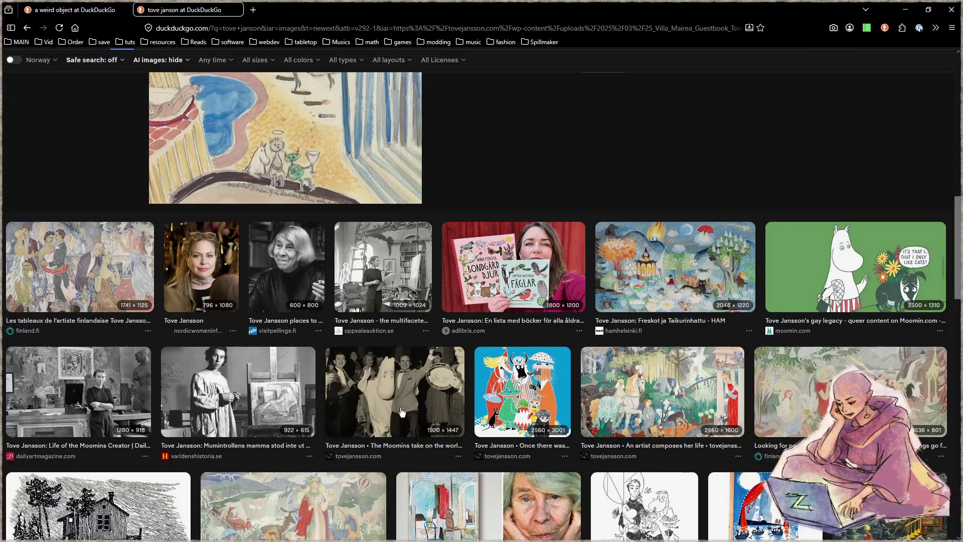
scroll(402, 411, down, 2)
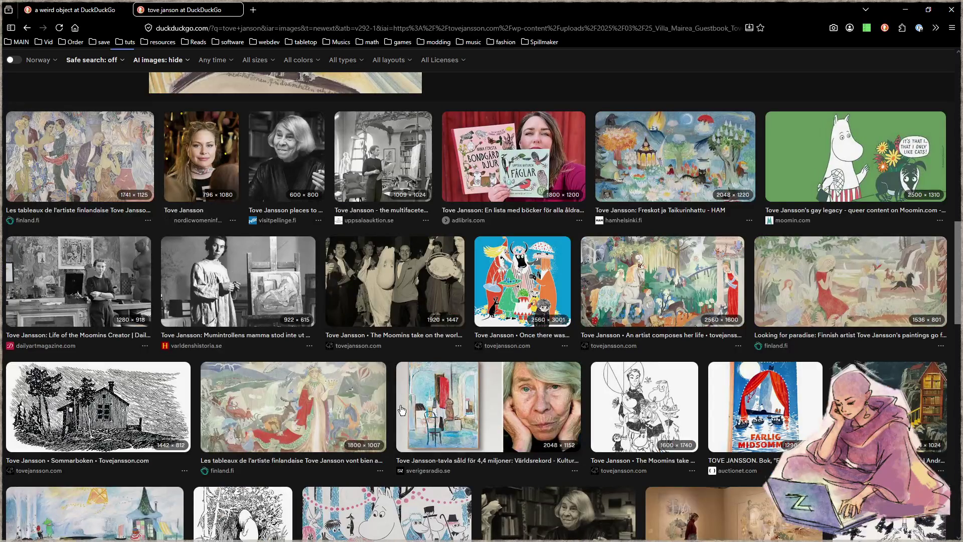
scroll(402, 410, down, 2)
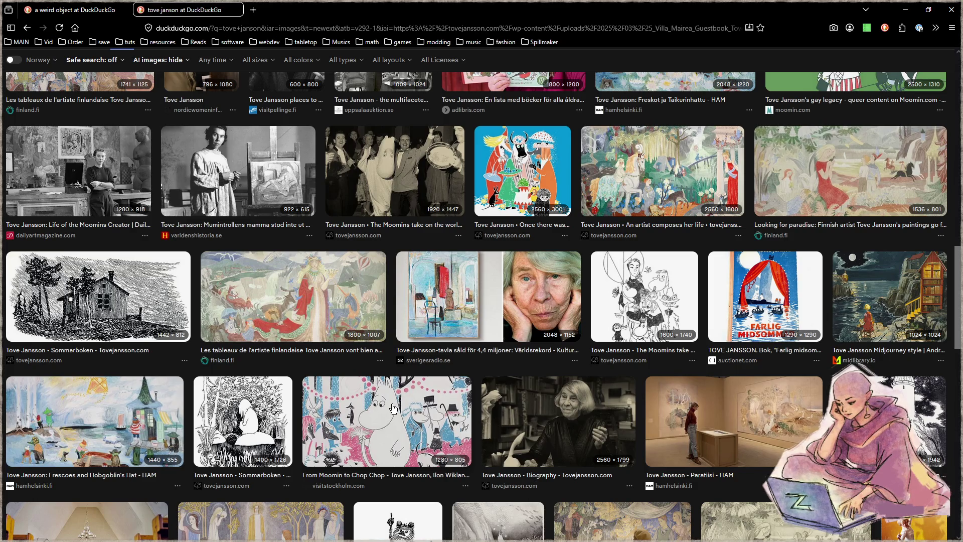
scroll(393, 409, down, 4)
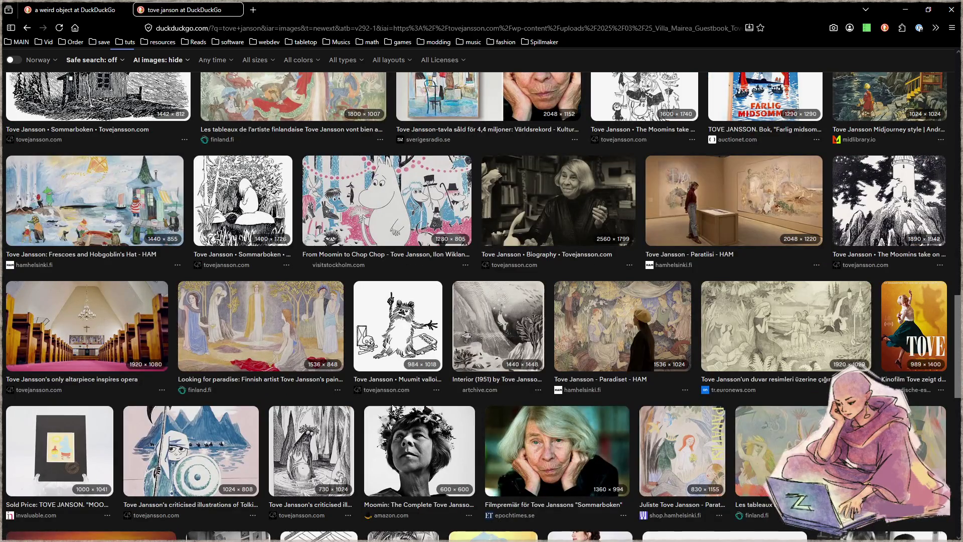
scroll(390, 407, down, 2)
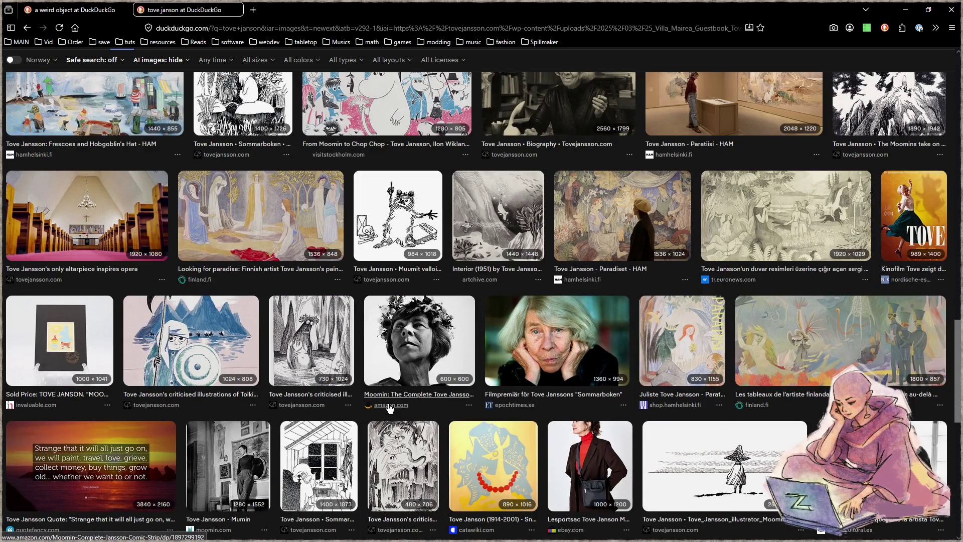
scroll(390, 408, down, 2)
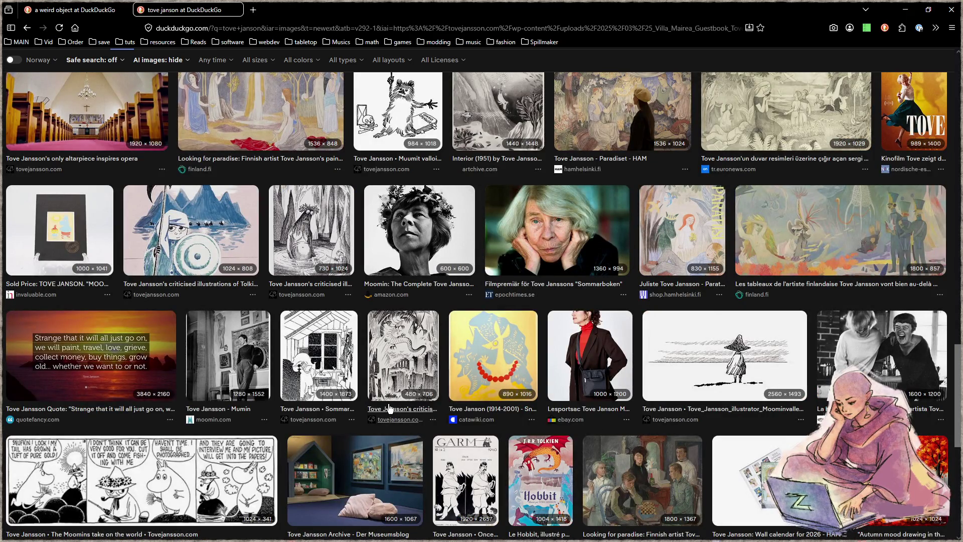
scroll(322, 220, down, 2)
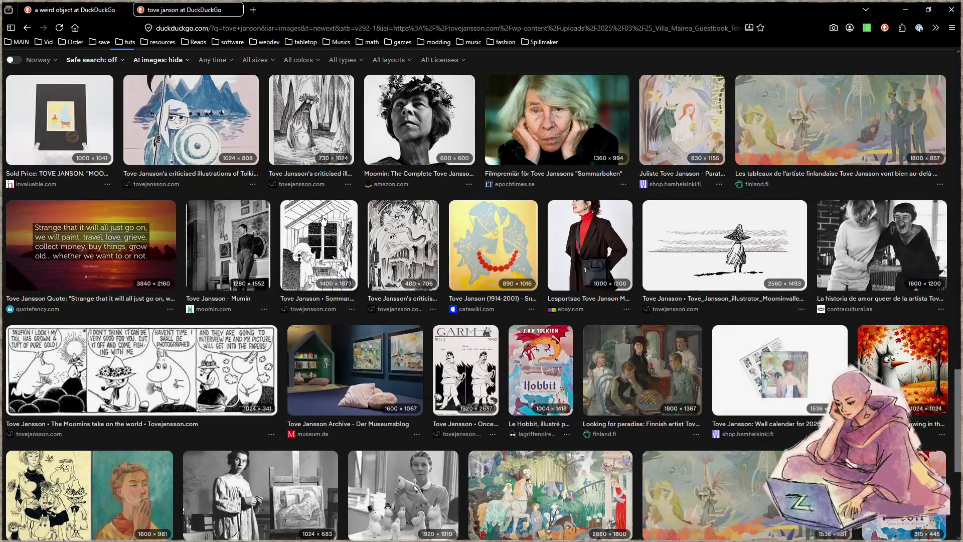
scroll(322, 220, down, 4)
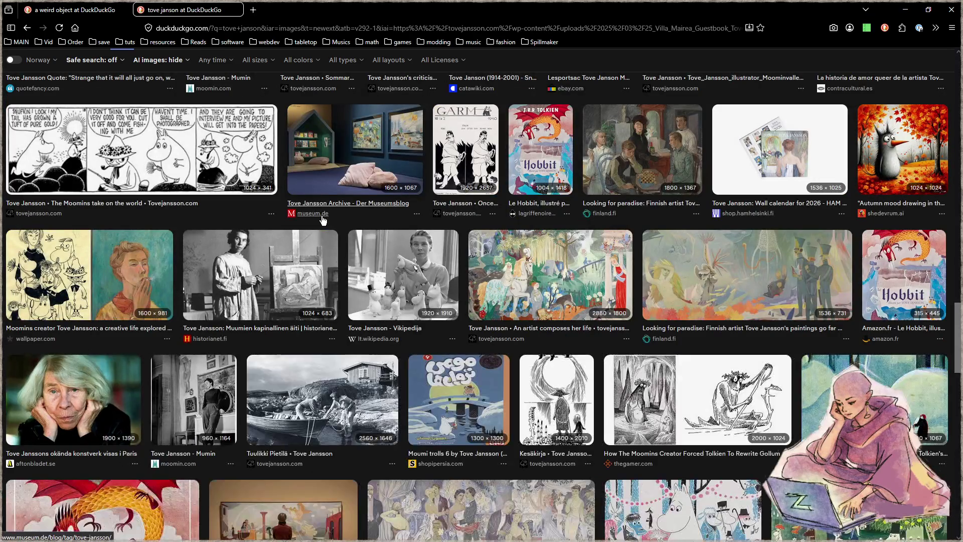
scroll(322, 219, up, 15)
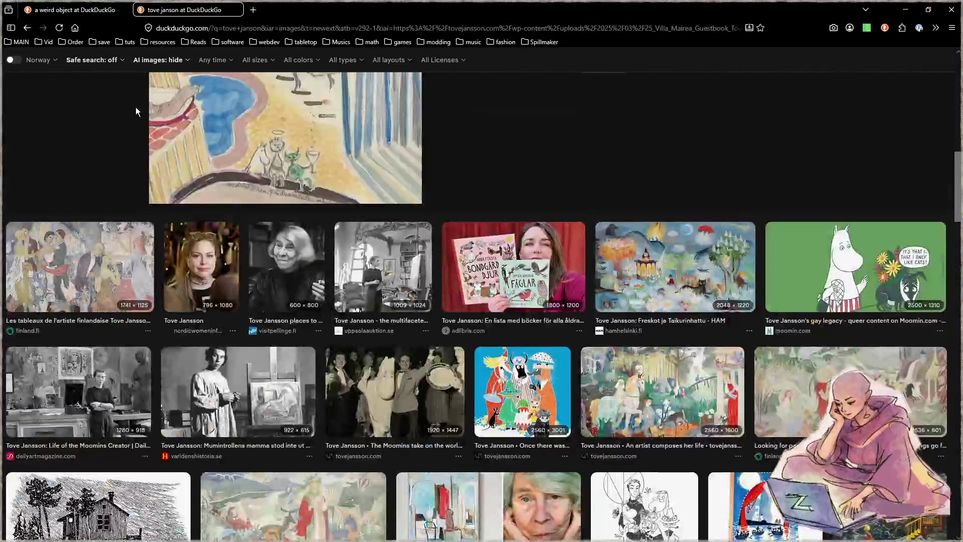
scroll(135, 107, up, 10)
key(slash)
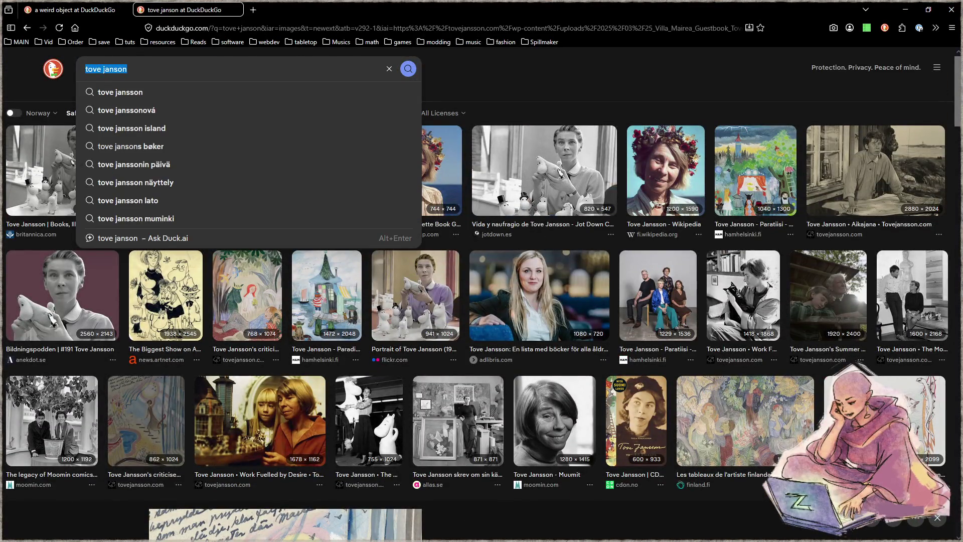
Replace the query with 'knork' to show Knork fork and flatware images
text(knork)
key(Return)
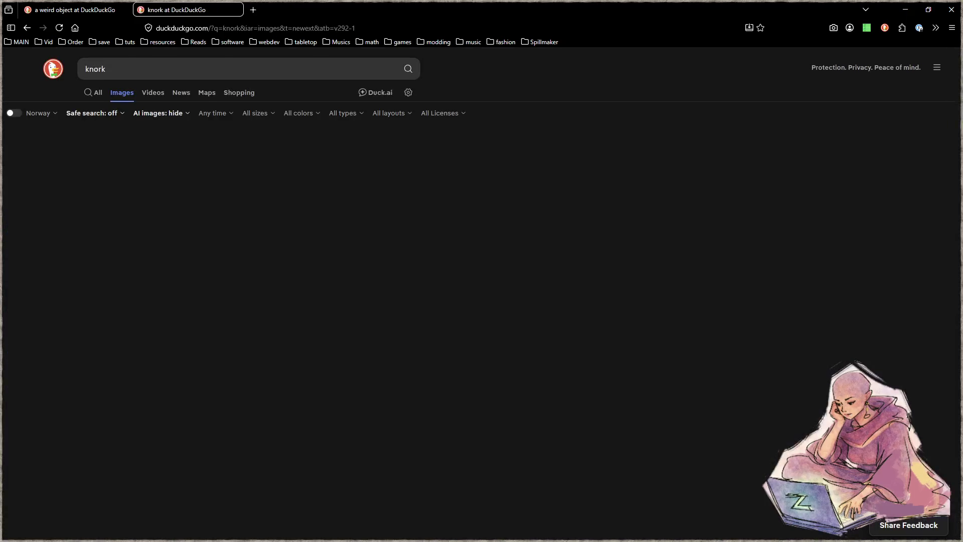
key(slash)
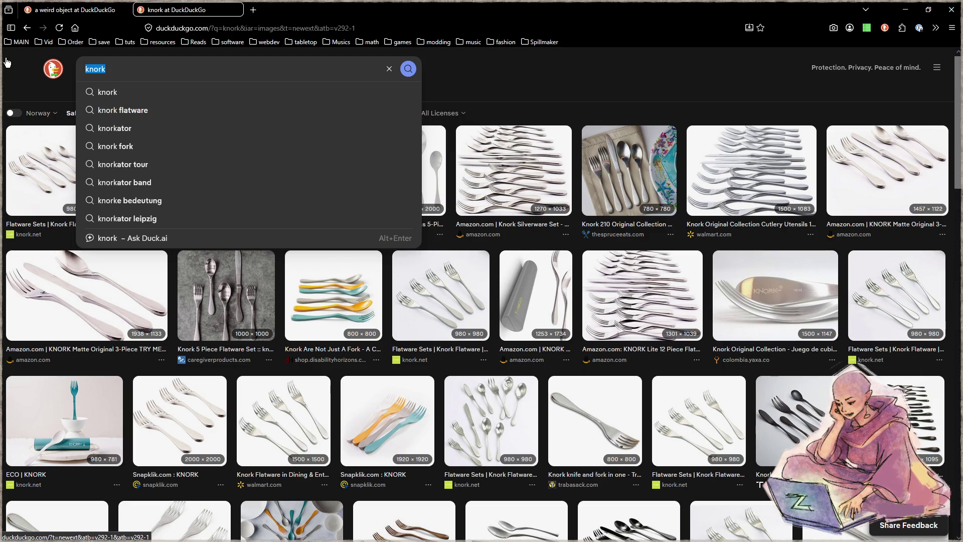
Search 'growths on trees' and browse the burl, gall and fungus images
text(growt)
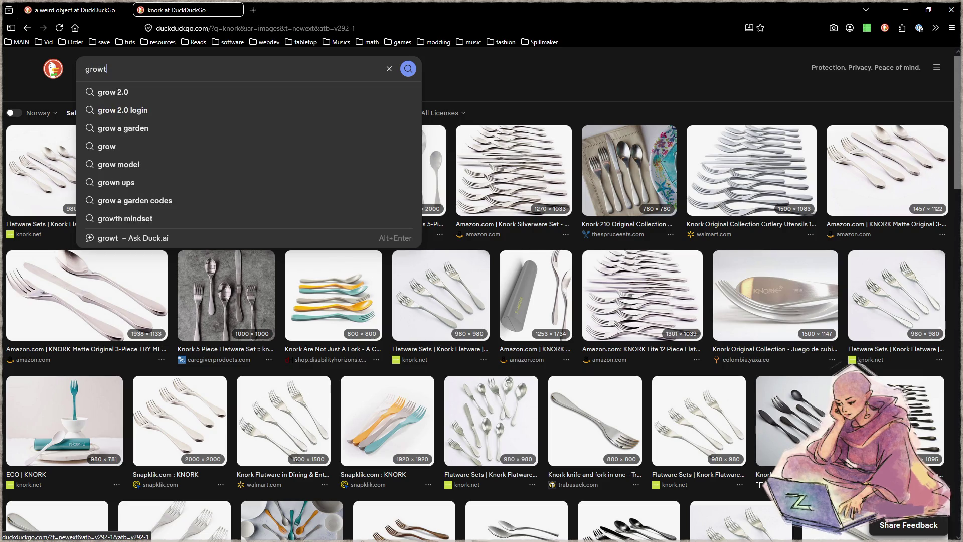
text(hs on trees)
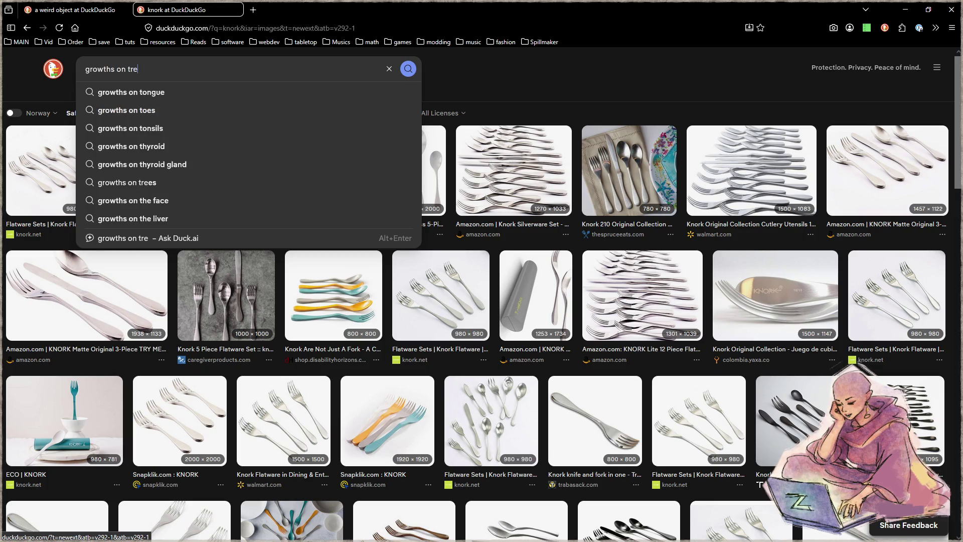
key(Return)
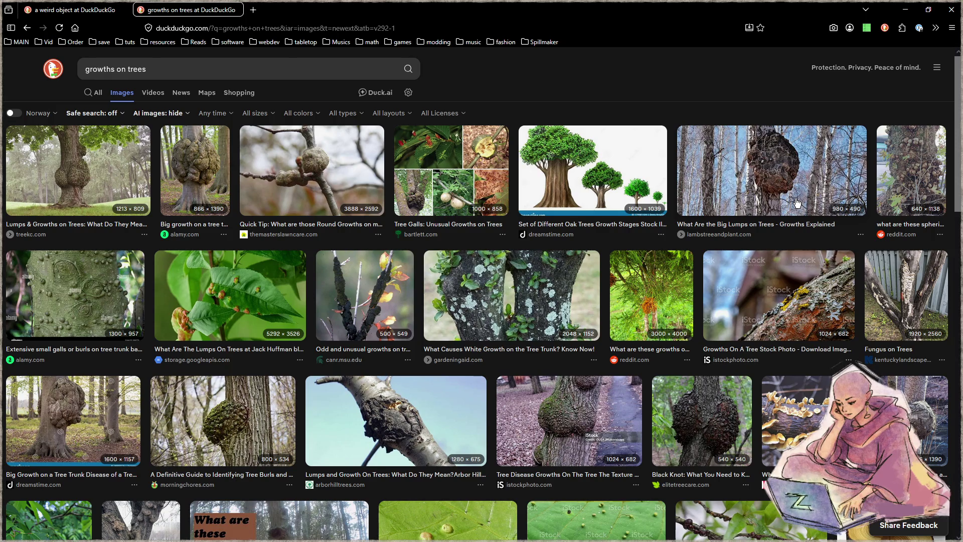
scroll(796, 203, down, 2)
scroll(797, 203, down, 2)
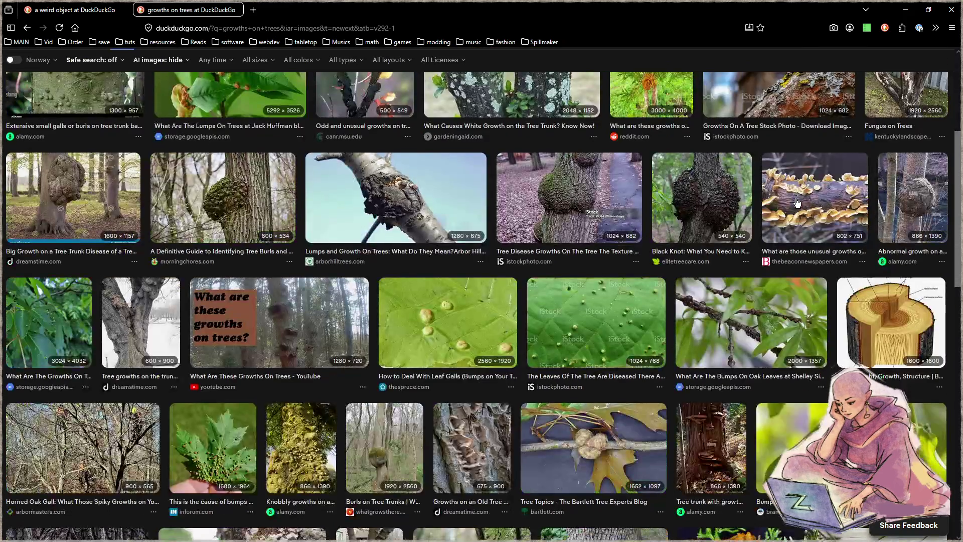
scroll(665, 240, down, 2)
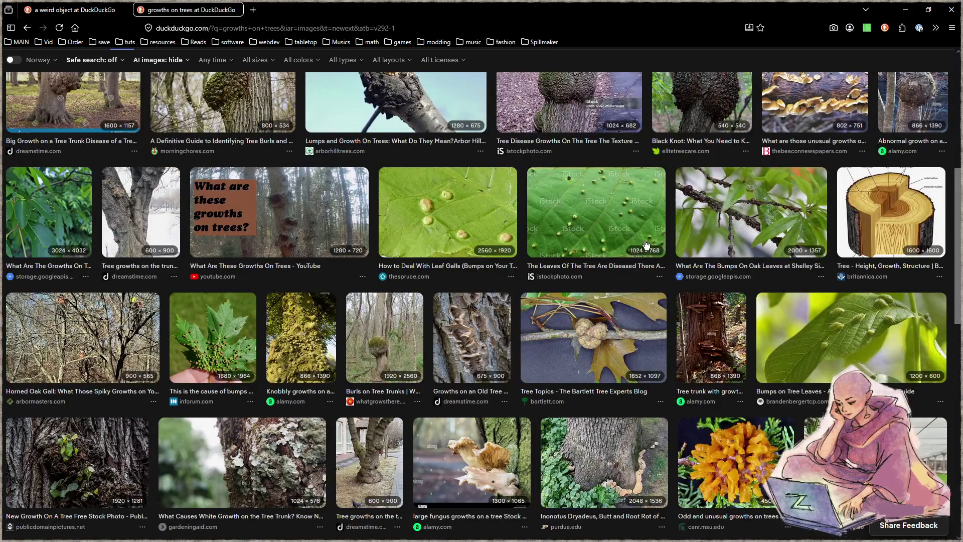
scroll(647, 245, down, 2)
scroll(484, 278, down, 2)
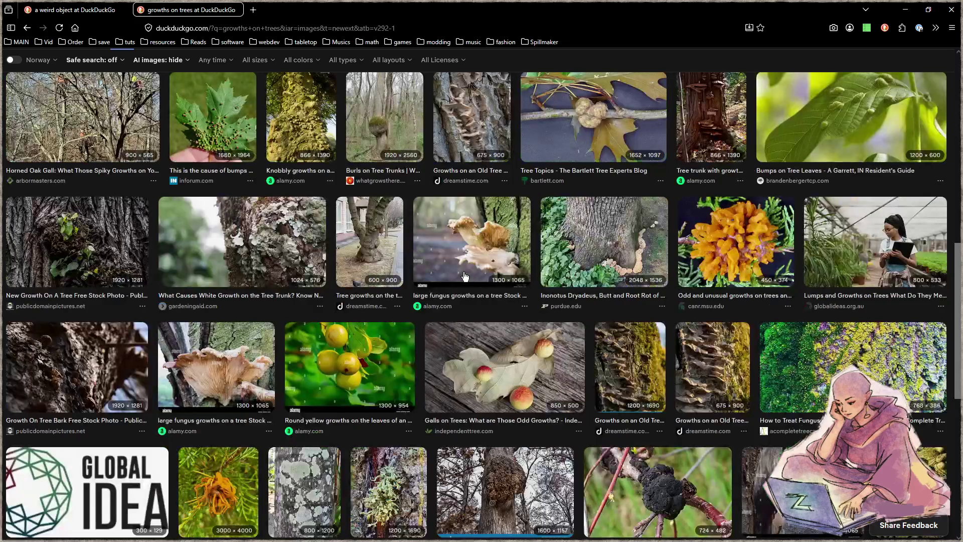
scroll(445, 277, up, 10)
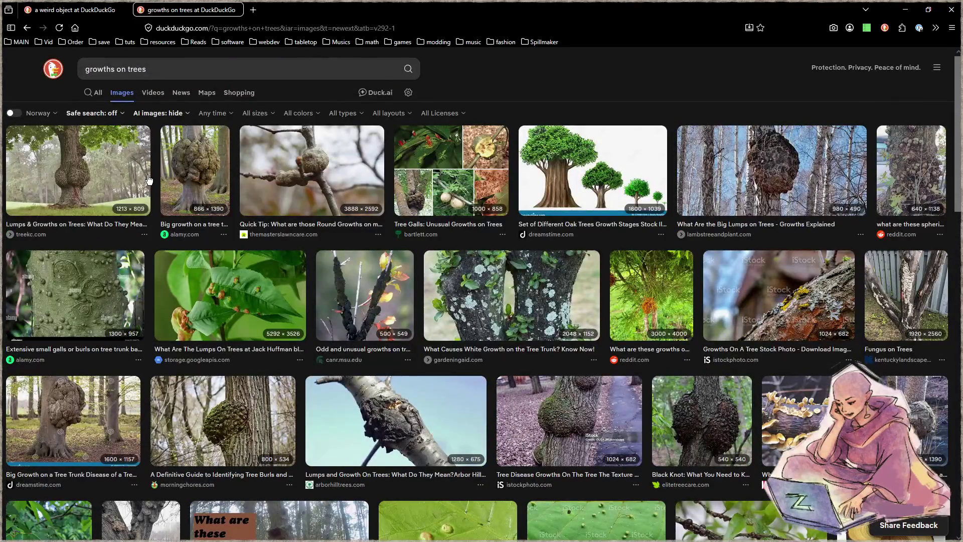
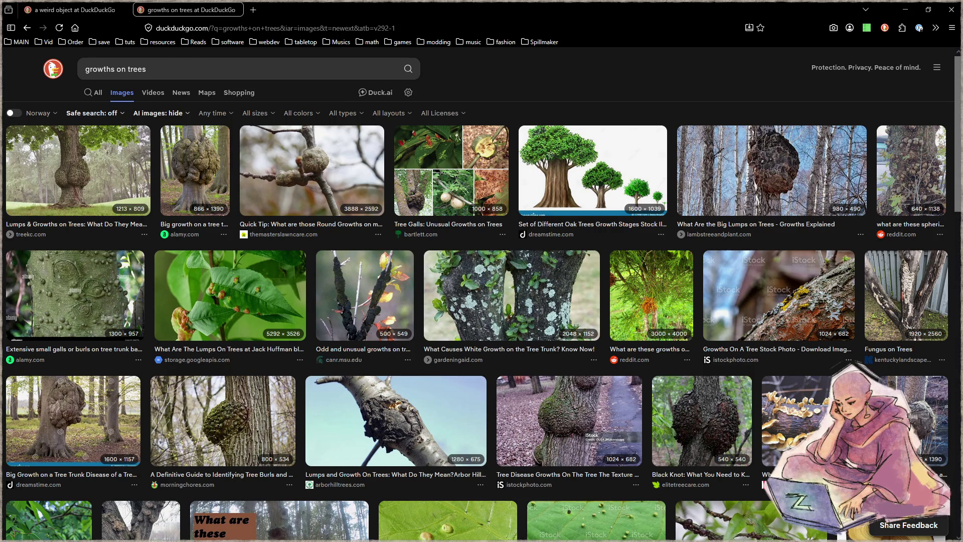
Replace the growths-on-trees query with an image search for 'burl'
triple_click(194, 76)
text(burl)
key(Return)
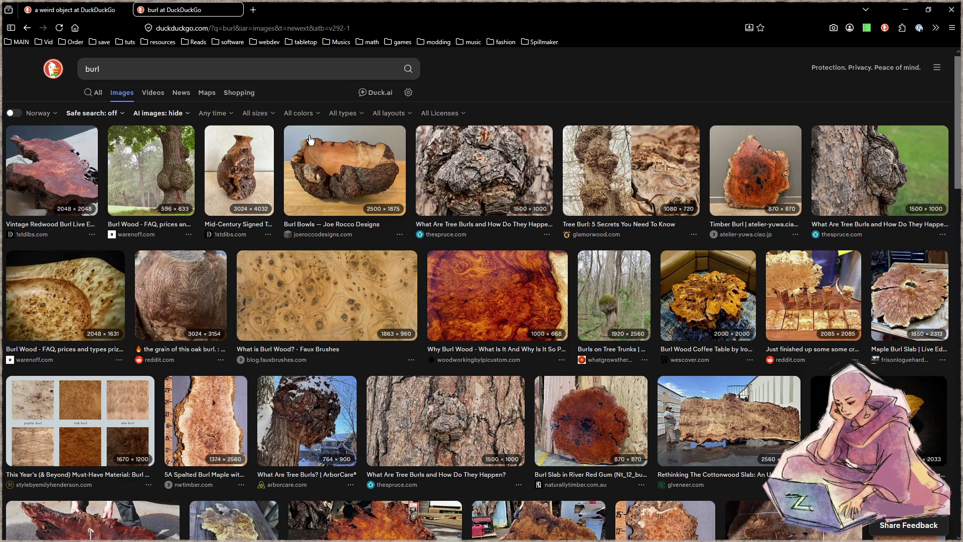
Change the image search query to 'valk' and run it
click(156, 67)
key(BackSpace)
key(BackSpace)
key(BackSpace)
text(valk)
key(Return)
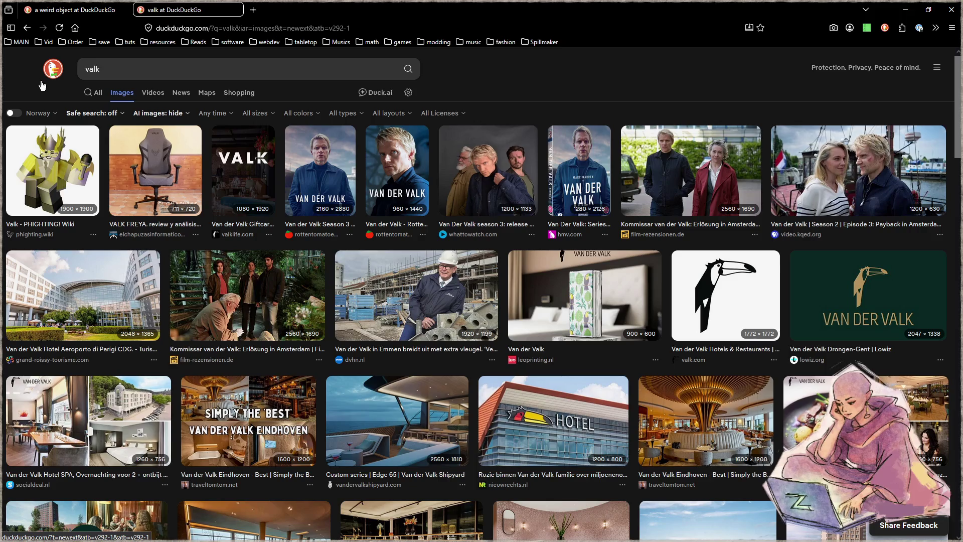
Swap 'valk' back out for another 'burl' image search
click(123, 68)
text(burl)
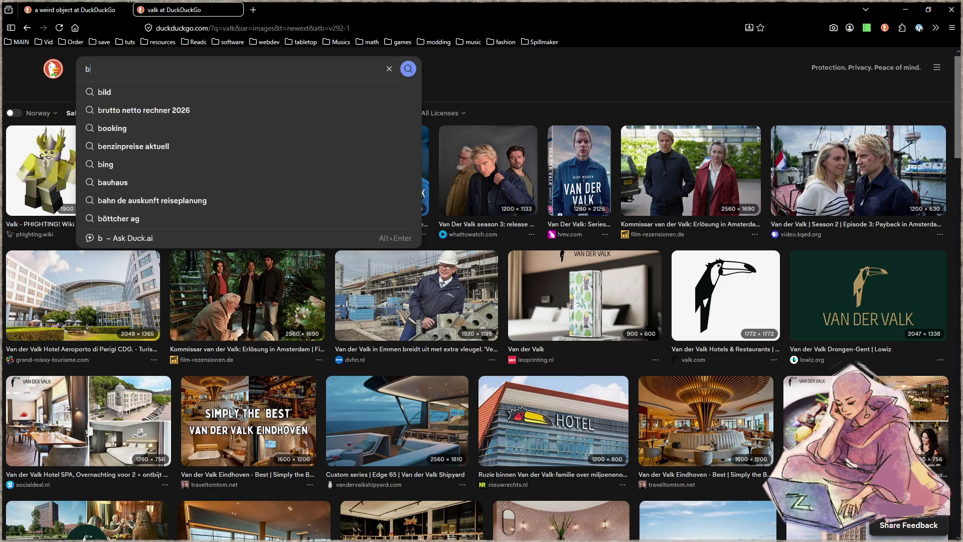
key(Return)
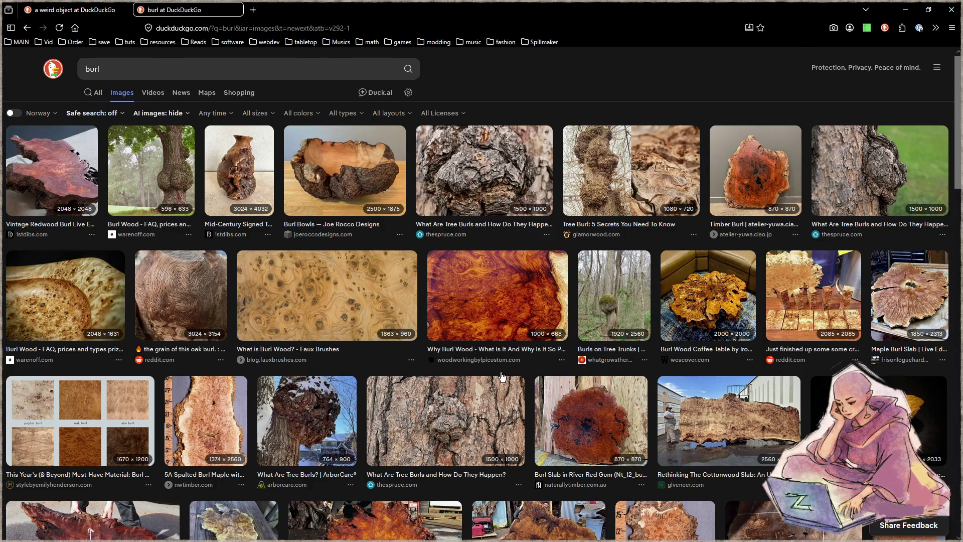
Preview the Burls on Tree Trunks photo and scroll through more burl results
scroll(501, 376, down, 2)
click(611, 166)
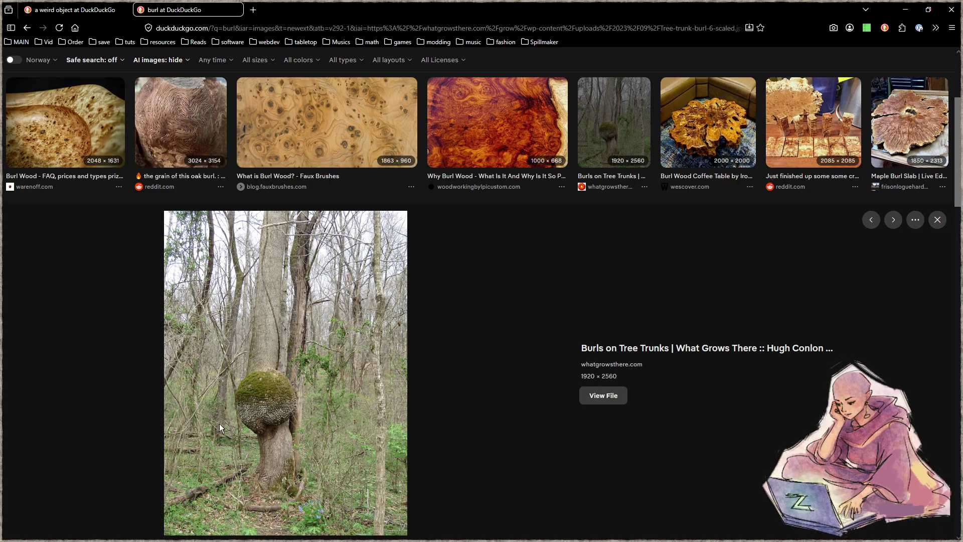
scroll(220, 428, down, 4)
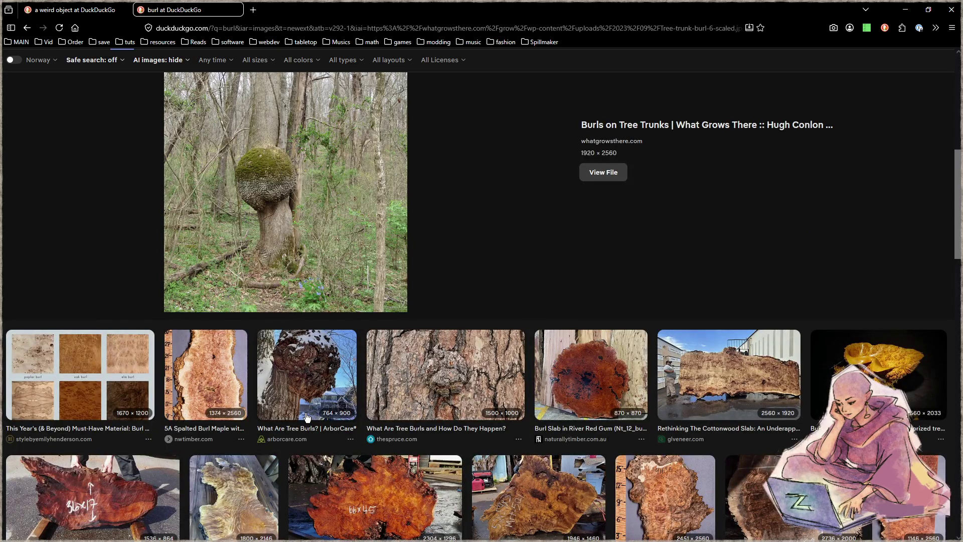
scroll(306, 418, down, 2)
scroll(307, 417, down, 6)
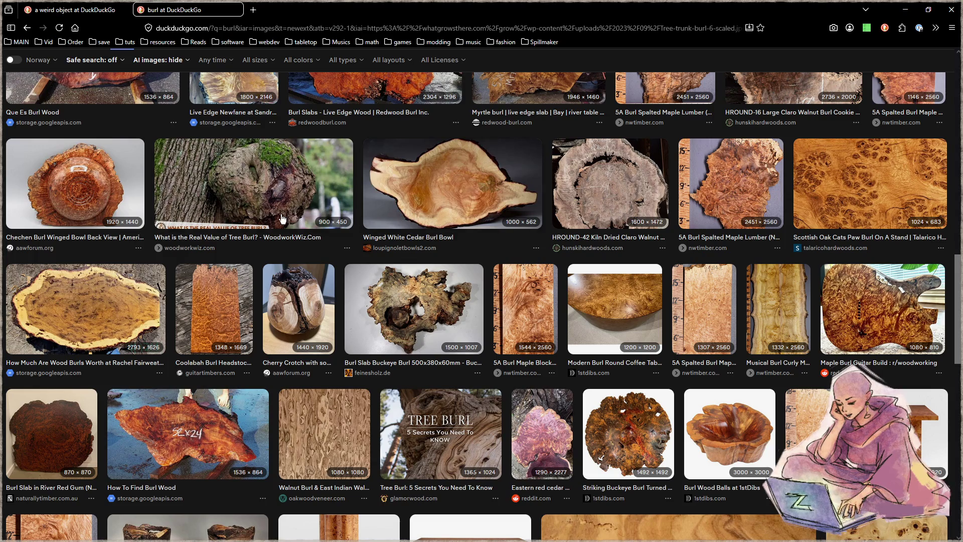
scroll(256, 271, down, 4)
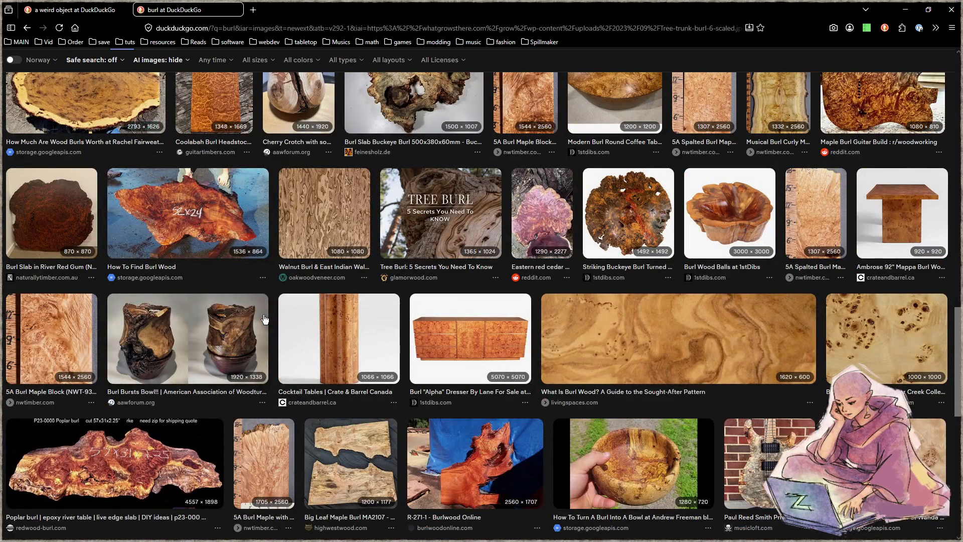
scroll(264, 318, down, 2)
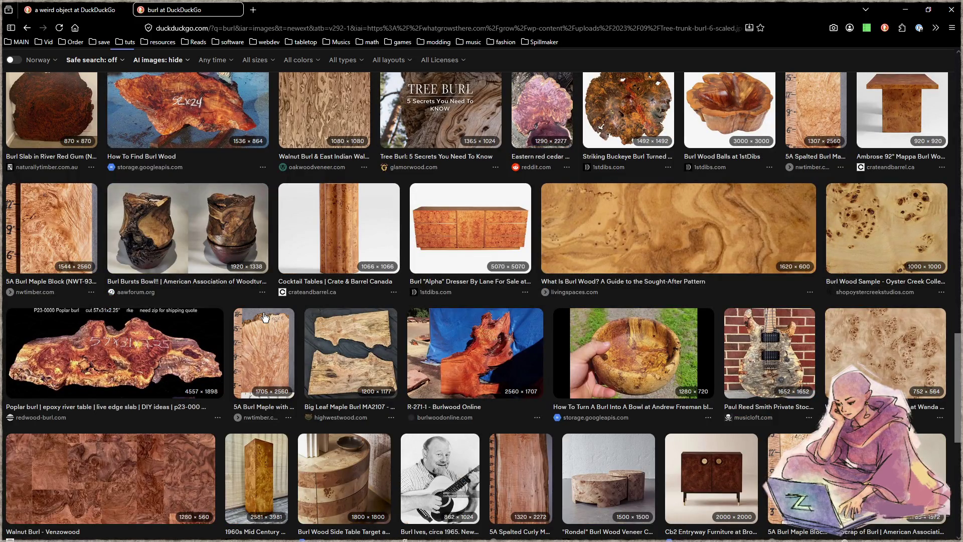
scroll(265, 316, down, 2)
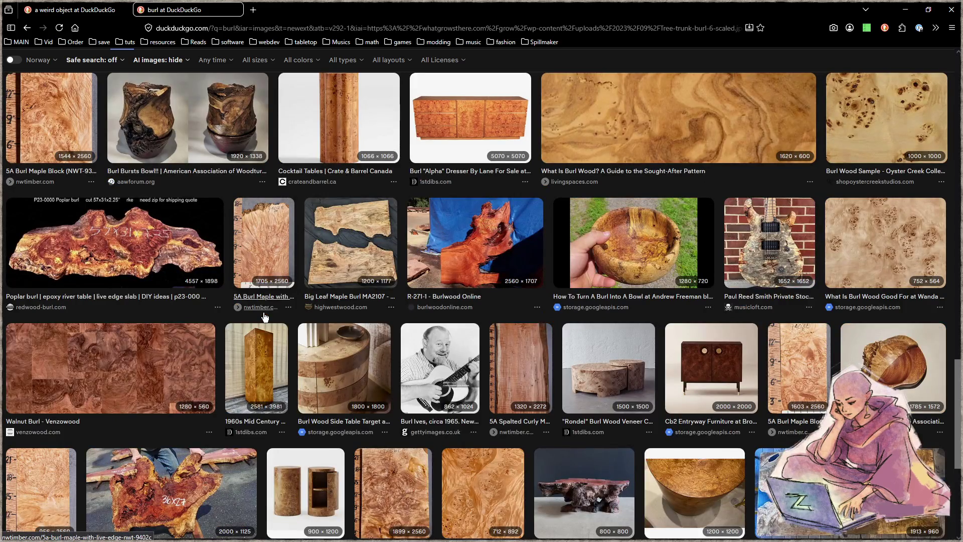
scroll(266, 315, down, 2)
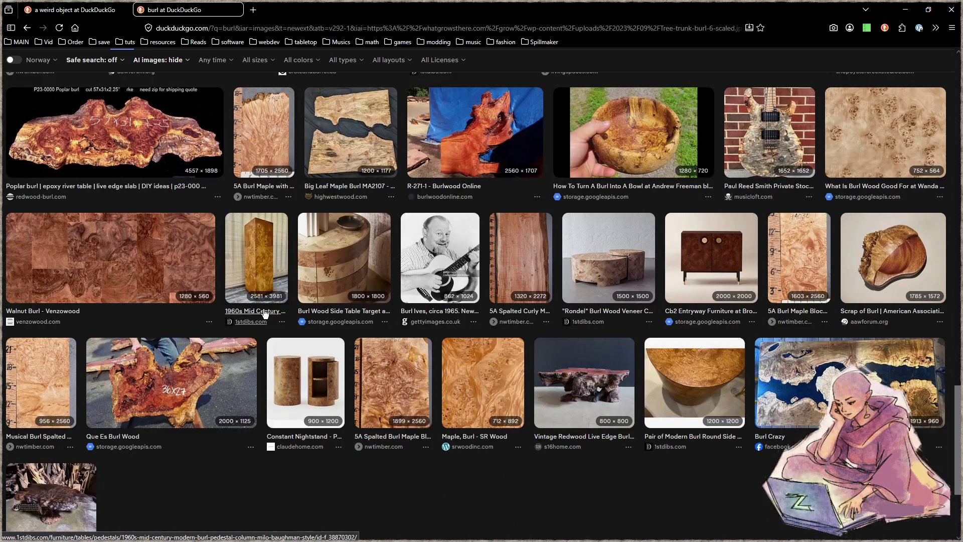
scroll(265, 314, down, 5)
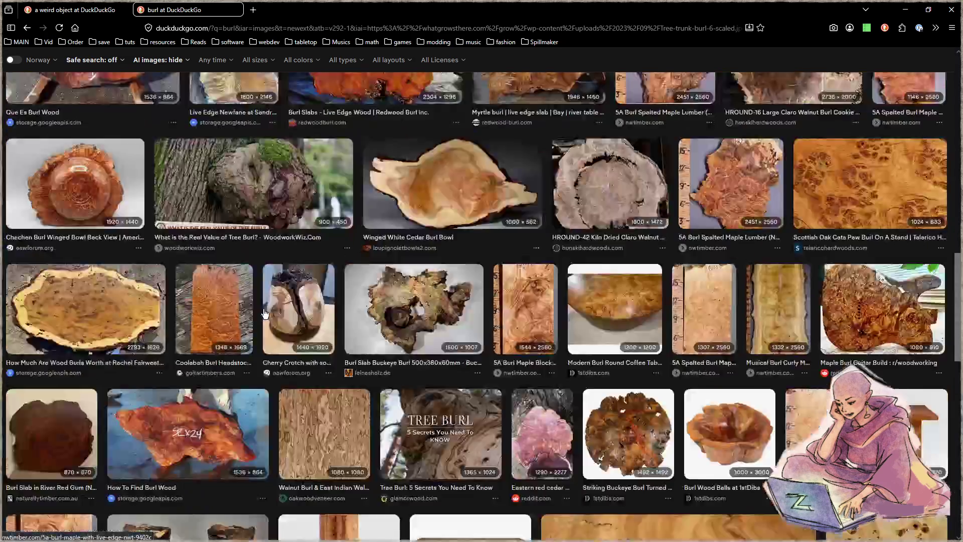
scroll(264, 313, up, 2)
scroll(265, 313, down, 2)
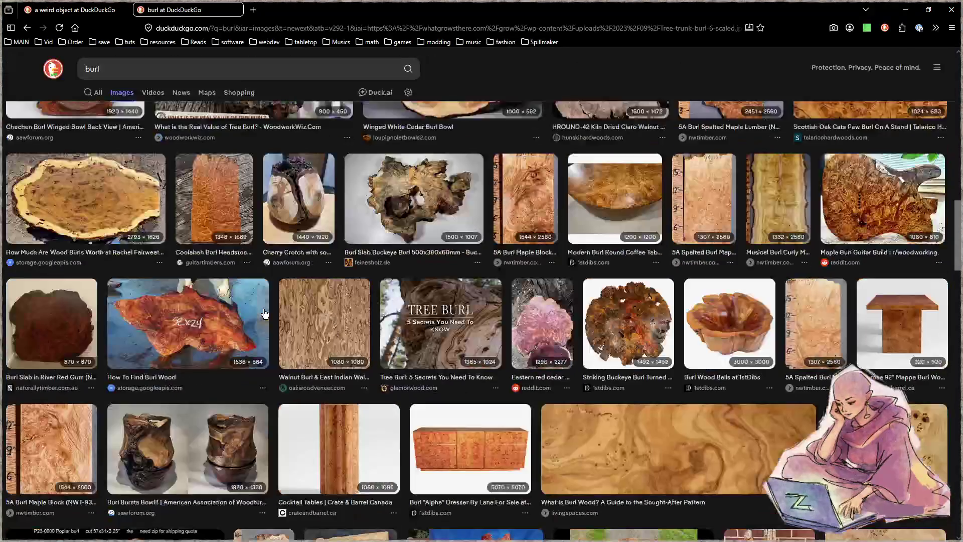
Preview the Burl Bursts Bowl and burl-wood Manzanita vase photos, then minimize the browser
click(248, 416)
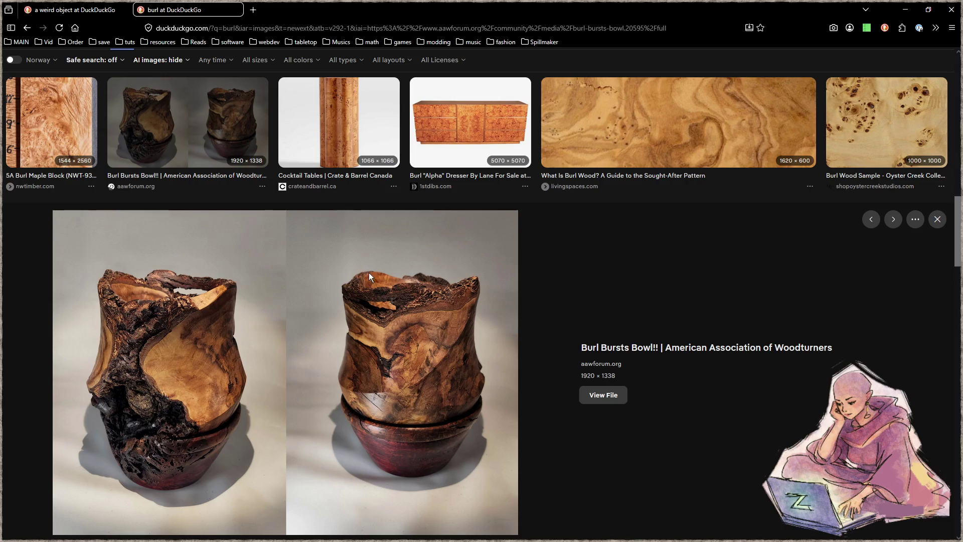
scroll(392, 360, up, 5)
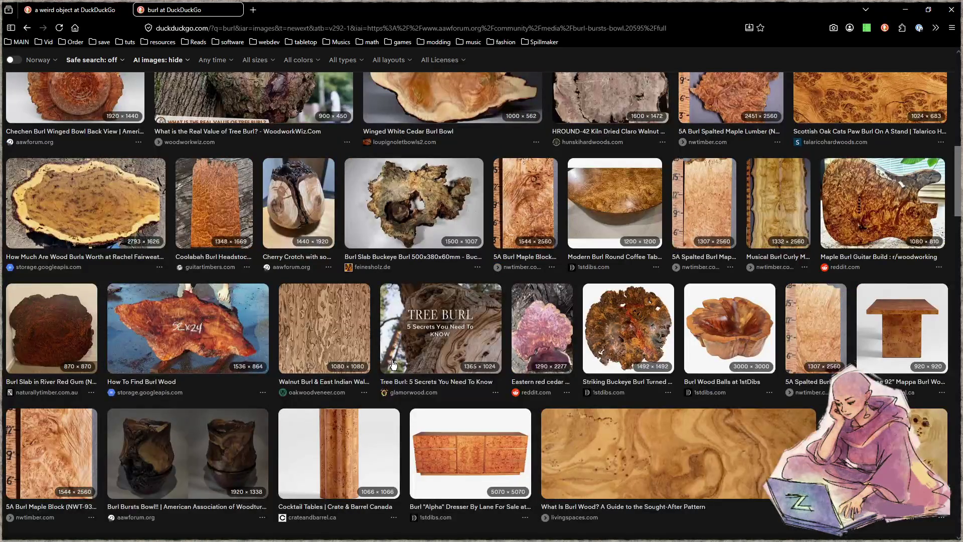
scroll(415, 376, up, 4)
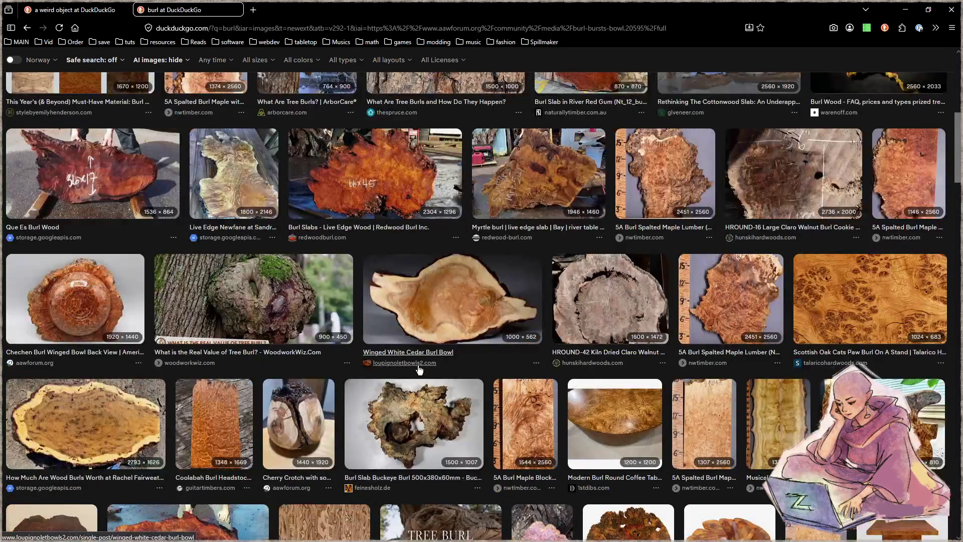
scroll(419, 370, up, 6)
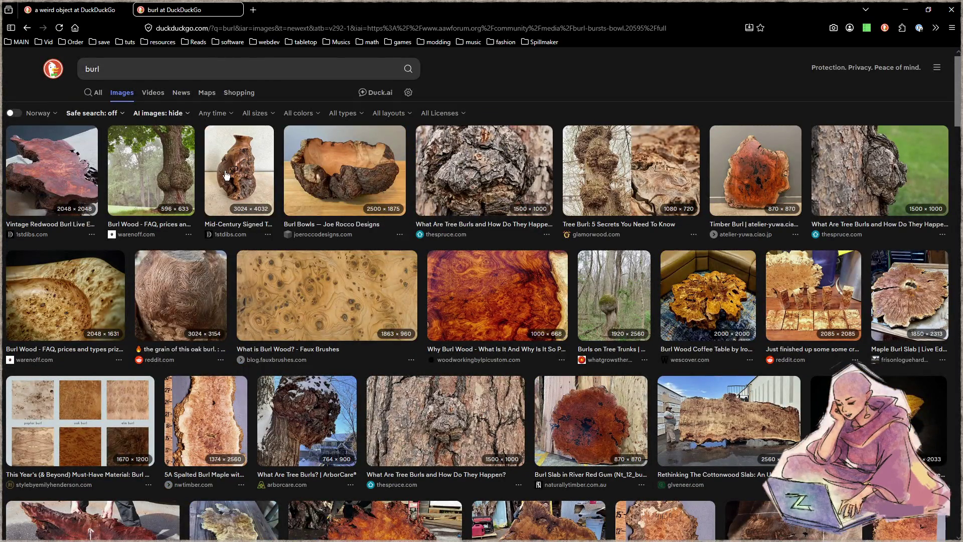
click(225, 174)
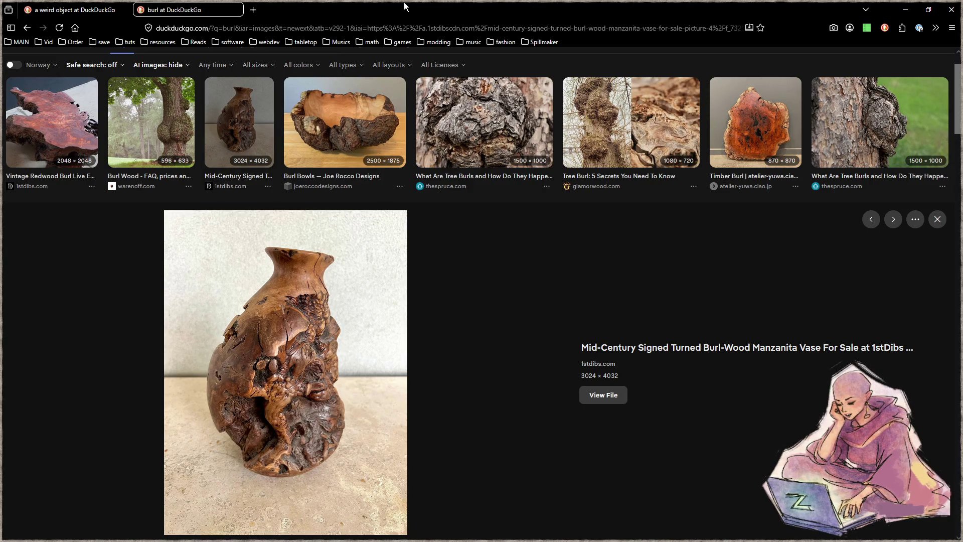
click(905, 10)
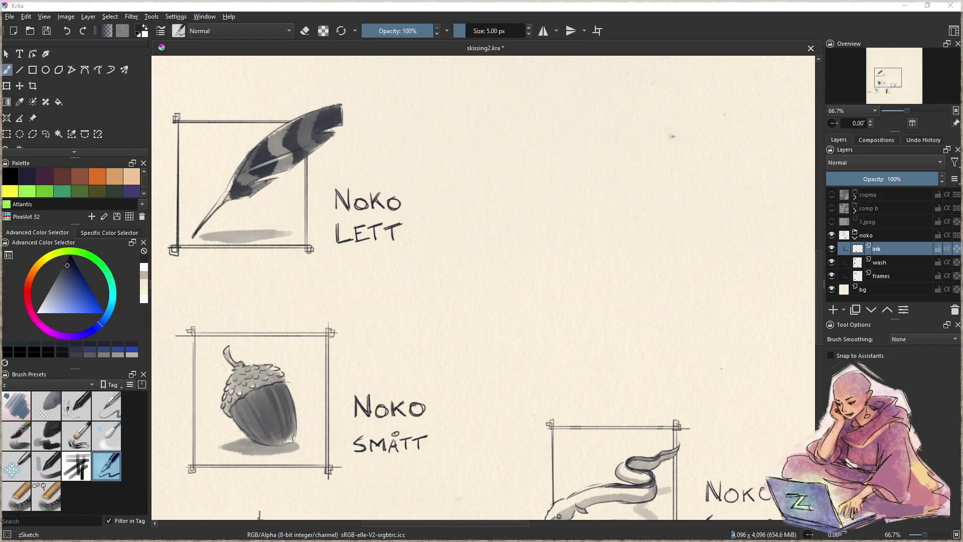
On a blank area of skissing2.kra, sketch two overlapping grey ovals and ink a lumpy outline
mouse_move(618, 300)
mouse_down()
mouse_move(400, 324)
mouse_move(425, 286)
mouse_move(440, 290)
mouse_move(424, 297)
mouse_up()
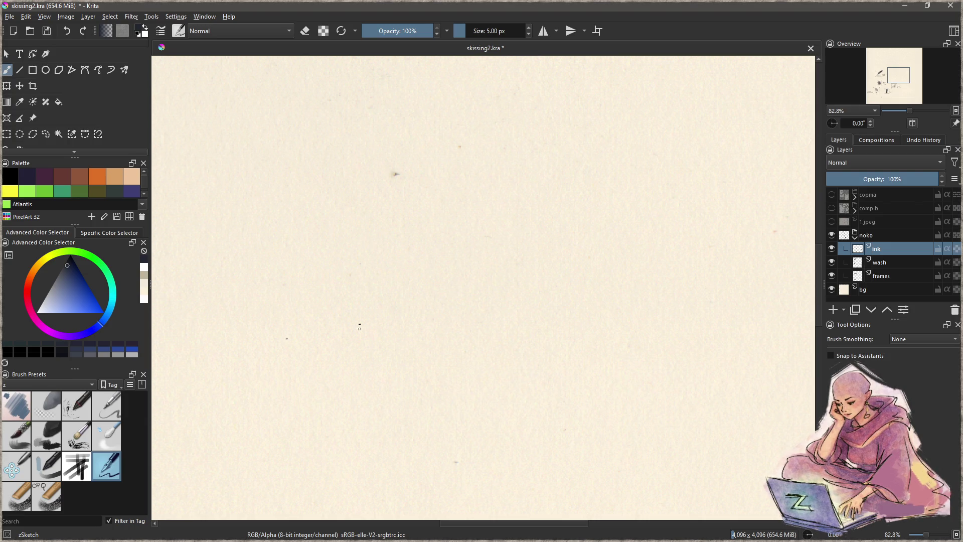
mouse_move(419, 390)
mouse_down()
mouse_move(475, 306)
mouse_move(424, 397)
mouse_up()
mouse_move(423, 201)
mouse_down()
mouse_move(394, 212)
mouse_move(408, 333)
mouse_move(467, 262)
mouse_up()
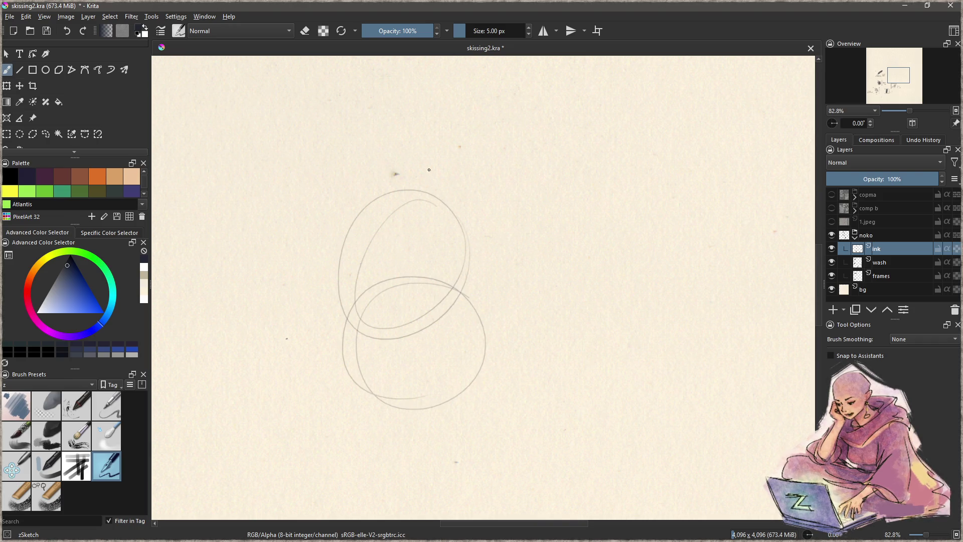
mouse_move(392, 210)
mouse_down()
mouse_move(457, 177)
mouse_move(476, 193)
mouse_up()
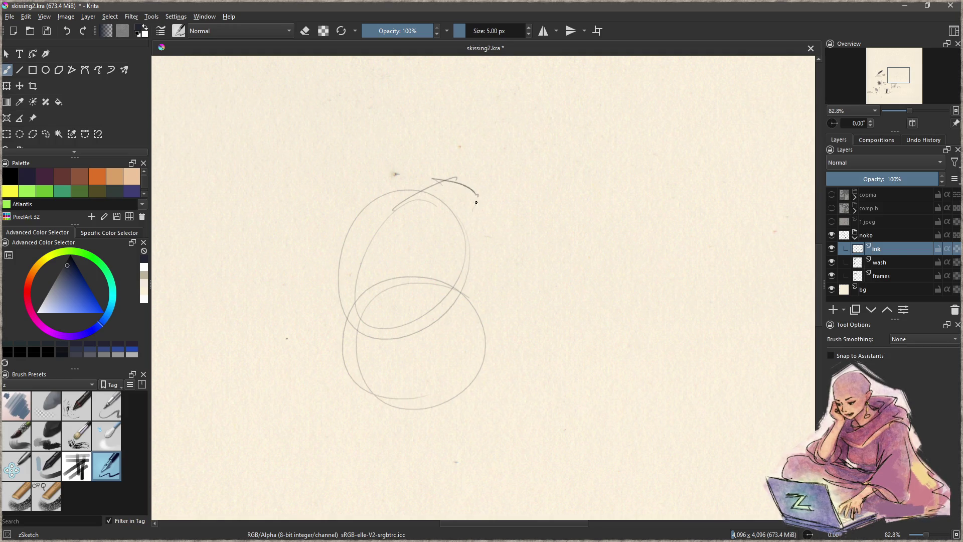
mouse_move(476, 198)
mouse_down()
mouse_move(465, 289)
mouse_move(485, 324)
mouse_move(489, 368)
mouse_move(455, 401)
mouse_move(404, 408)
mouse_move(388, 407)
mouse_move(361, 375)
mouse_move(334, 371)
mouse_move(333, 271)
mouse_move(363, 209)
mouse_move(447, 180)
mouse_move(477, 206)
mouse_move(470, 236)
mouse_up()
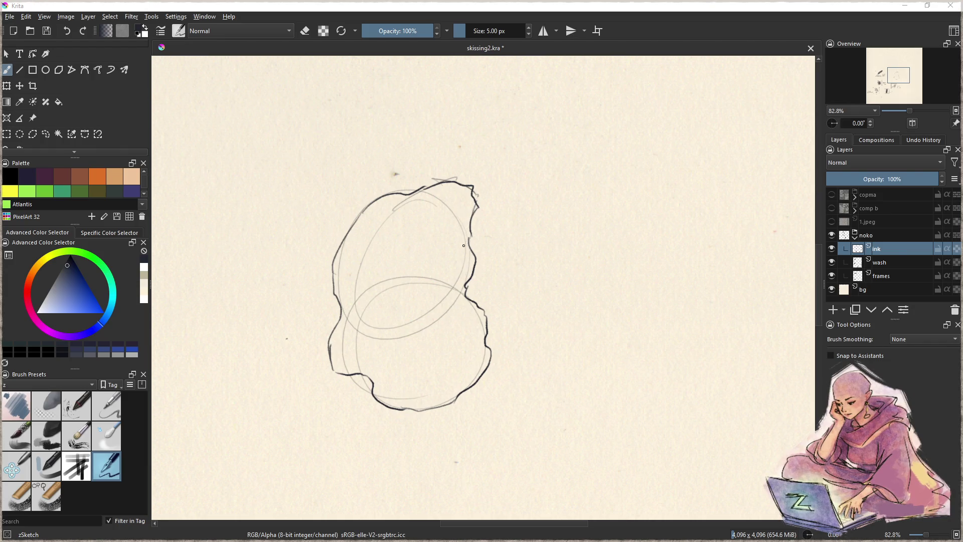
Ink small top marks, a longer right-side stroke, a looping fold and an inner line
mouse_move(416, 192)
mouse_down()
mouse_move(455, 205)
mouse_move(457, 258)
mouse_up()
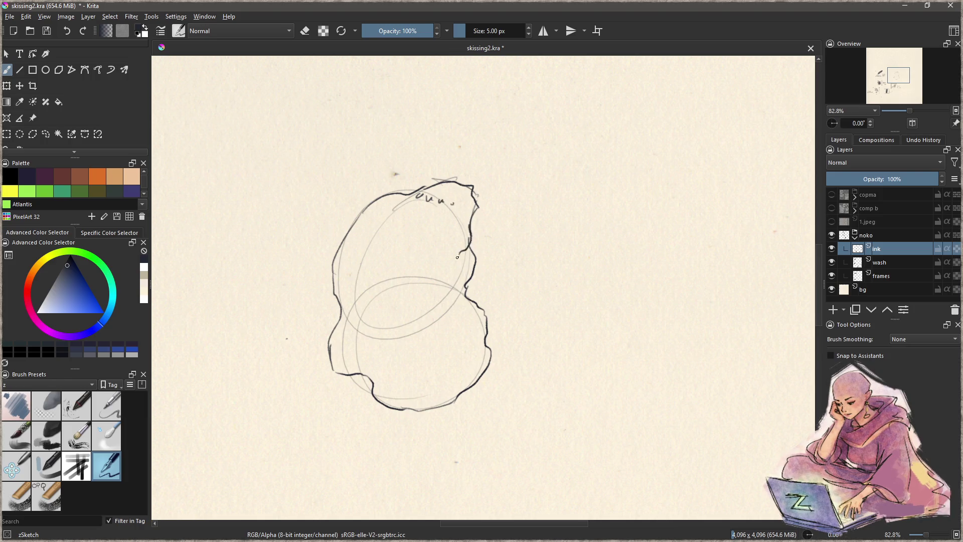
key(ctrl+z)
mouse_move(472, 224)
mouse_down()
mouse_move(474, 251)
mouse_move(430, 303)
mouse_up()
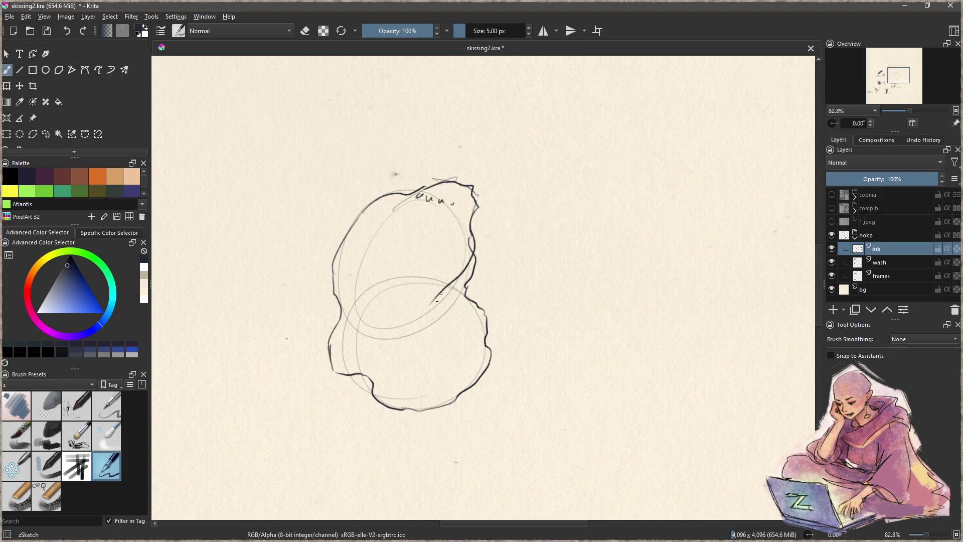
mouse_move(470, 233)
mouse_down()
mouse_move(442, 289)
mouse_move(473, 250)
mouse_up()
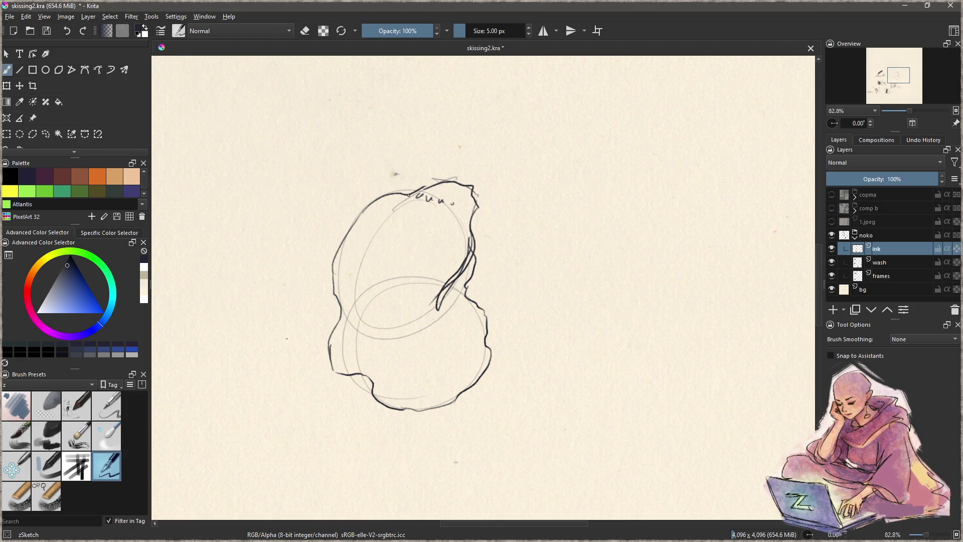
mouse_move(472, 210)
mouse_down()
mouse_move(445, 258)
mouse_move(414, 276)
mouse_move(389, 327)
mouse_move(400, 350)
mouse_move(431, 346)
mouse_move(428, 409)
mouse_move(448, 357)
mouse_move(454, 273)
mouse_move(436, 307)
mouse_move(466, 246)
mouse_move(462, 269)
mouse_up()
Trim the inner stroke, then add a looped curve, a fin curve and reinforce the outline
key(e)
key(e)
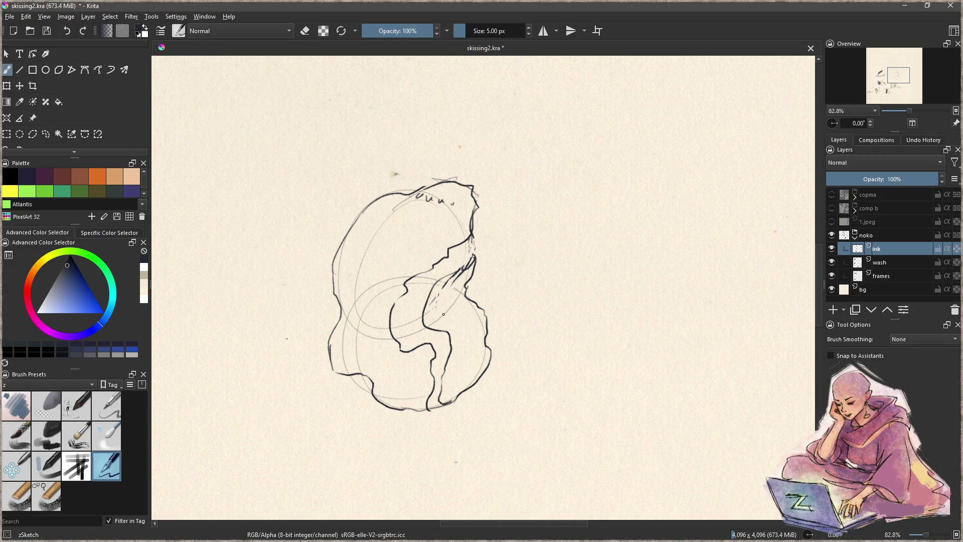
mouse_move(429, 300)
mouse_down()
mouse_move(462, 310)
mouse_move(471, 296)
mouse_move(478, 307)
mouse_move(432, 318)
mouse_move(481, 296)
mouse_move(467, 316)
mouse_move(422, 323)
mouse_move(468, 296)
mouse_move(480, 311)
mouse_move(429, 327)
mouse_move(372, 327)
mouse_move(387, 308)
mouse_move(360, 365)
mouse_move(366, 376)
mouse_move(388, 351)
mouse_up()
key(e)
key(e)
key(e)
key(e)
key(e)
key(e)
mouse_move(470, 264)
mouse_down()
mouse_move(444, 279)
mouse_move(438, 311)
mouse_move(450, 309)
mouse_up()
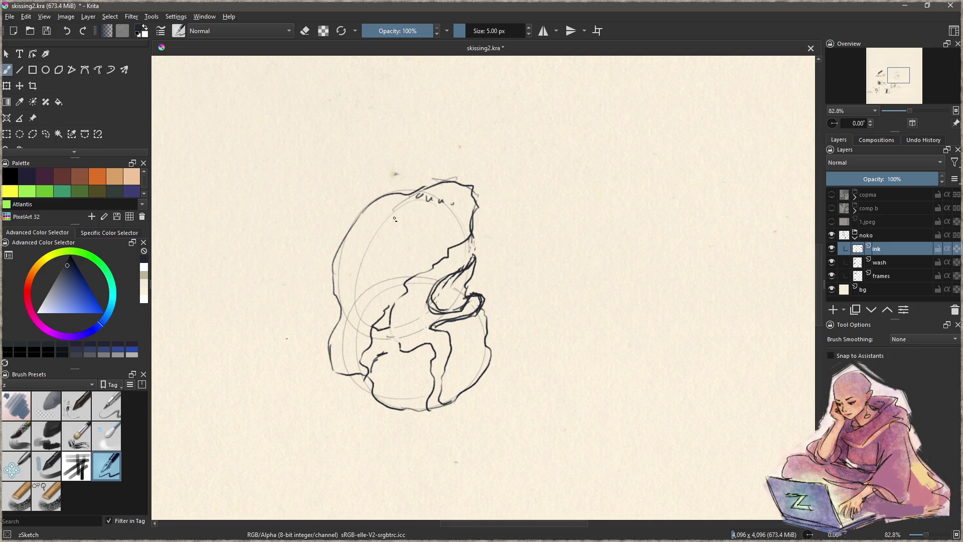
drag(373, 207, 360, 214)
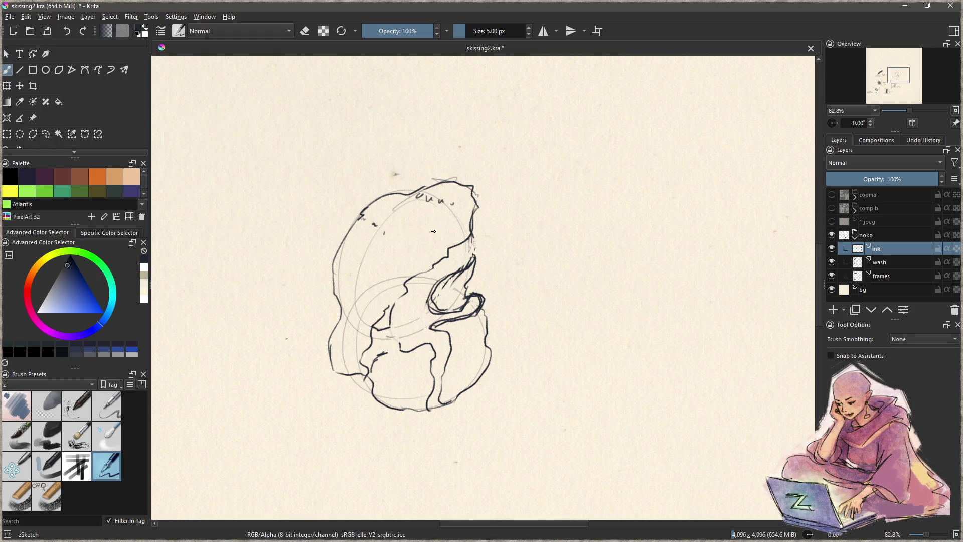
drag(474, 265, 472, 230)
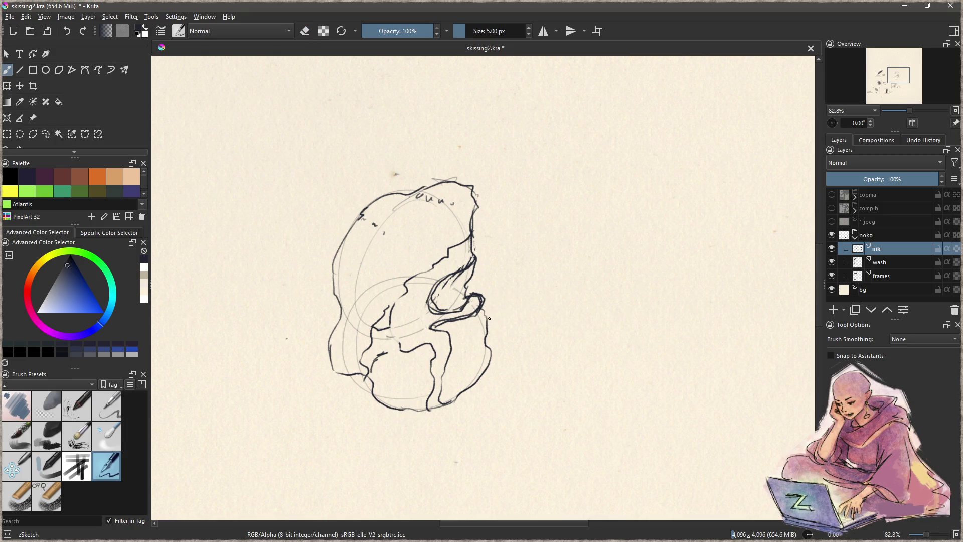
Ink an eye, a short mouth, lower-right strokes and an ear-like loop on the head
mouse_move(453, 296)
mouse_down()
mouse_move(485, 295)
mouse_move(468, 298)
mouse_up()
mouse_move(475, 334)
mouse_down()
mouse_move(485, 332)
mouse_move(466, 392)
mouse_up()
mouse_move(446, 356)
mouse_down()
mouse_move(474, 394)
mouse_move(450, 405)
mouse_move(489, 396)
mouse_move(450, 409)
mouse_up()
mouse_move(390, 306)
mouse_down()
mouse_move(370, 343)
mouse_move(366, 316)
mouse_move(381, 346)
mouse_up()
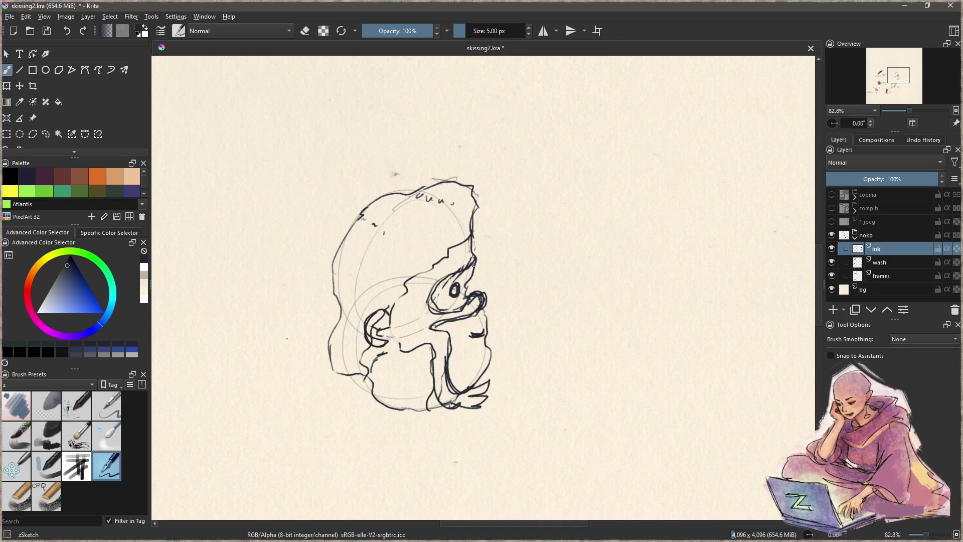
Erase the ear loop and mouth, and rework the eye's pupil
key(e)
drag(383, 306, 370, 340)
key(e)
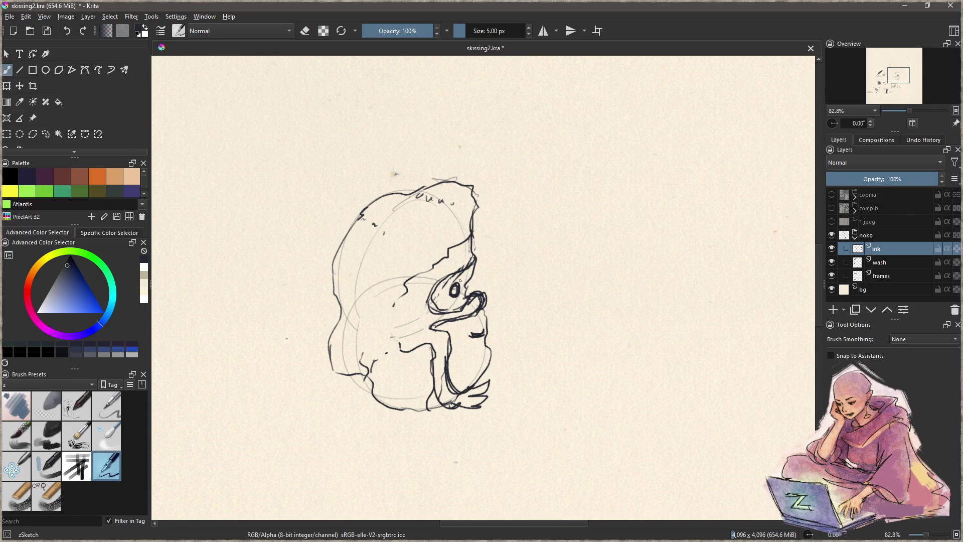
mouse_move(452, 288)
mouse_down()
mouse_move(460, 282)
mouse_move(451, 296)
mouse_move(454, 279)
mouse_move(466, 302)
mouse_move(486, 303)
mouse_up()
key(ctrl+z)
key(e)
mouse_move(476, 335)
mouse_down()
mouse_move(479, 322)
mouse_move(463, 350)
mouse_move(482, 332)
mouse_move(488, 353)
mouse_up()
key(e)
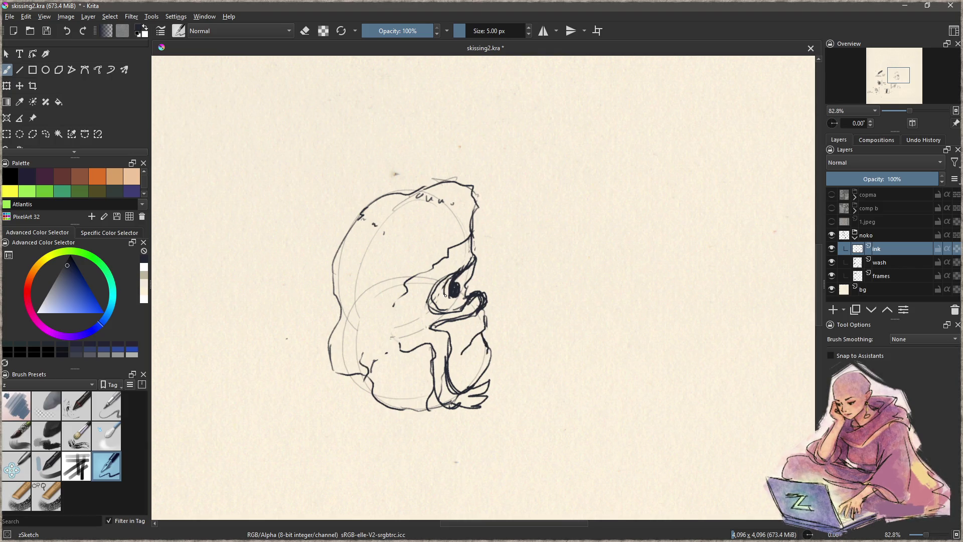
mouse_move(442, 288)
mouse_down()
mouse_move(448, 279)
mouse_move(441, 293)
mouse_move(469, 316)
mouse_move(426, 316)
mouse_move(451, 284)
mouse_move(437, 305)
mouse_move(477, 286)
mouse_move(488, 311)
mouse_move(449, 332)
mouse_move(465, 320)
mouse_up()
Erase all the face and head lines, leaving the area blank
key(e)
key(e)
key(e)
mouse_move(512, 374)
mouse_down()
mouse_move(461, 361)
mouse_move(419, 393)
mouse_up()
drag(436, 280, 371, 371)
mouse_move(452, 240)
mouse_down()
mouse_move(403, 284)
mouse_move(461, 142)
mouse_move(354, 350)
mouse_up()
key(e)
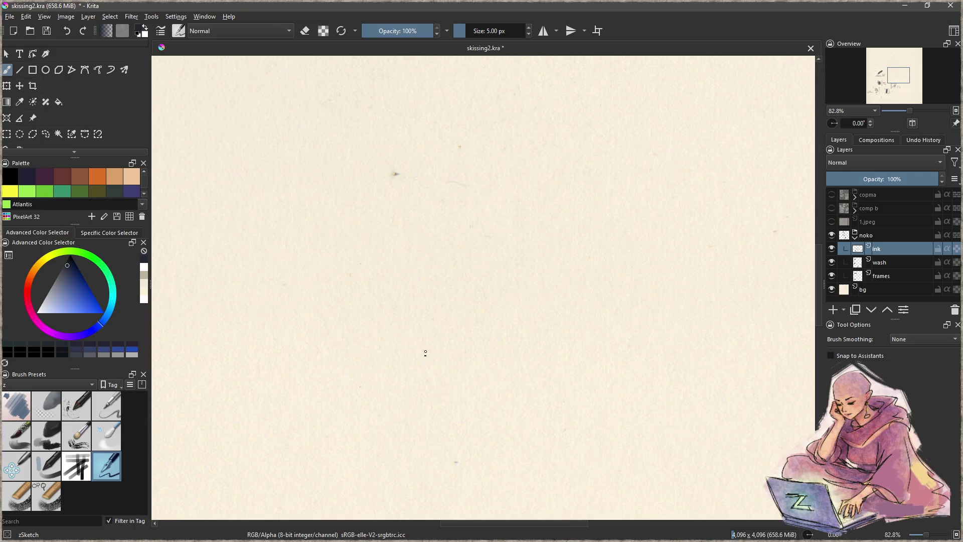
Sketch overlapping ovals and arcs for a new head, erasing the stray inner lines
mouse_move(426, 266)
mouse_down()
mouse_move(383, 290)
mouse_move(409, 273)
mouse_move(400, 220)
mouse_move(465, 186)
mouse_up()
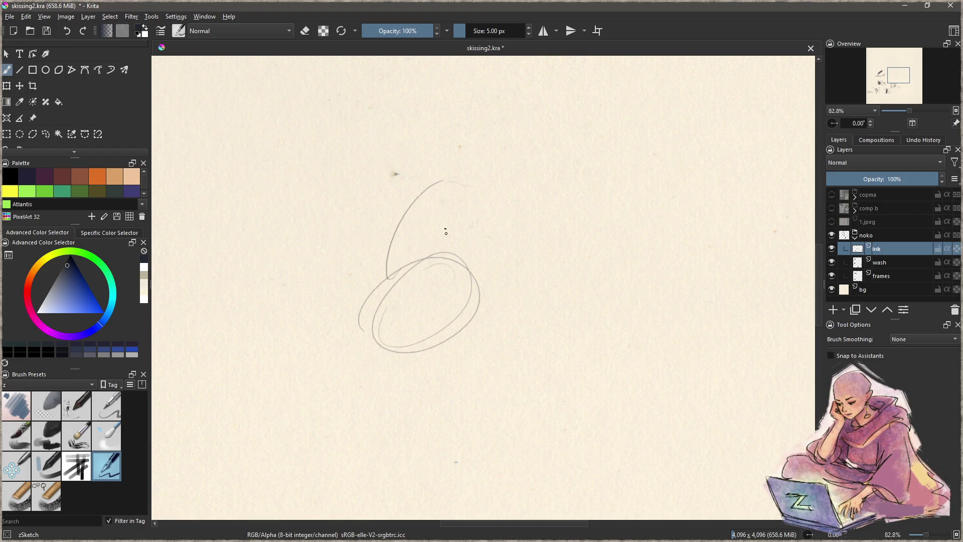
mouse_move(438, 179)
mouse_down()
mouse_move(477, 213)
mouse_move(482, 292)
mouse_up()
mouse_move(403, 225)
mouse_down()
mouse_move(408, 279)
mouse_move(427, 290)
mouse_move(416, 300)
mouse_move(400, 276)
mouse_move(378, 276)
mouse_move(387, 349)
mouse_move(463, 334)
mouse_move(472, 268)
mouse_move(396, 291)
mouse_move(428, 279)
mouse_move(468, 325)
mouse_move(371, 220)
mouse_move(372, 292)
mouse_move(400, 303)
mouse_move(368, 221)
mouse_move(477, 297)
mouse_move(396, 351)
mouse_move(368, 288)
mouse_move(384, 350)
mouse_up()
key(e)
key(e)
key(e)
mouse_move(424, 272)
mouse_down()
mouse_move(382, 271)
mouse_move(436, 189)
mouse_move(451, 205)
mouse_up()
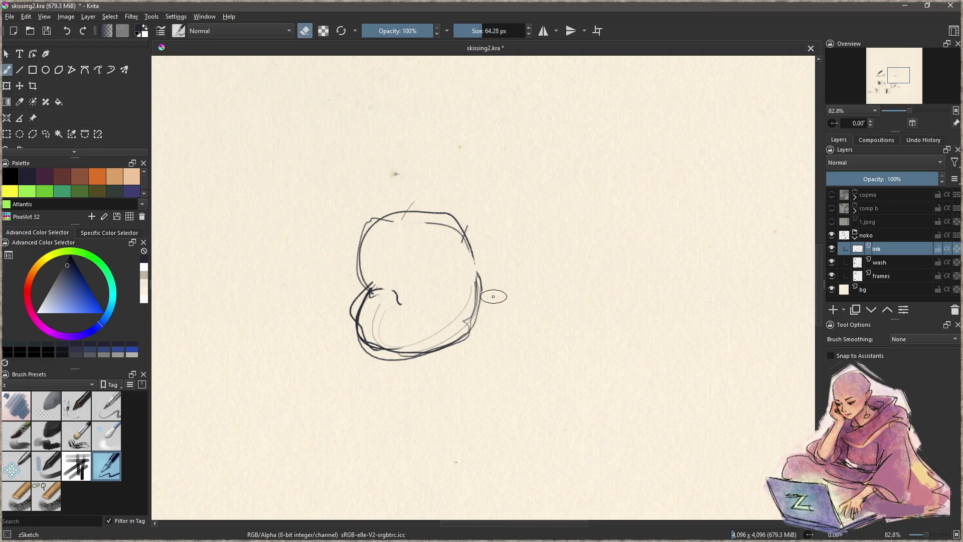
mouse_move(395, 314)
mouse_down()
mouse_move(397, 298)
mouse_move(465, 306)
mouse_up()
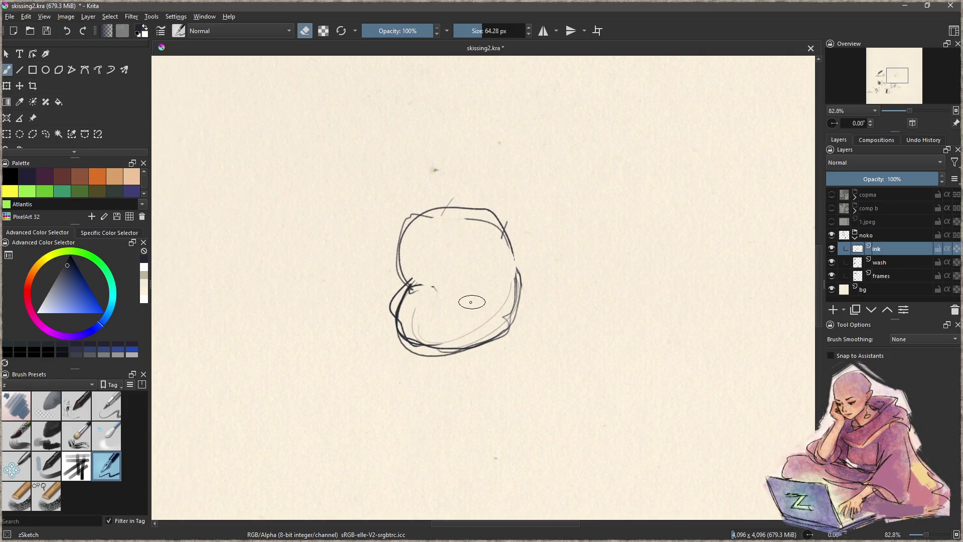
key(e)
mouse_move(412, 286)
mouse_down()
mouse_move(434, 283)
mouse_move(458, 315)
mouse_move(460, 307)
mouse_move(448, 325)
mouse_up()
Erase most of that figure, sketch a spiral head loop, and check the burl reference images
key(e)
mouse_move(441, 208)
mouse_down()
mouse_move(514, 256)
mouse_move(519, 296)
mouse_up()
key(e)
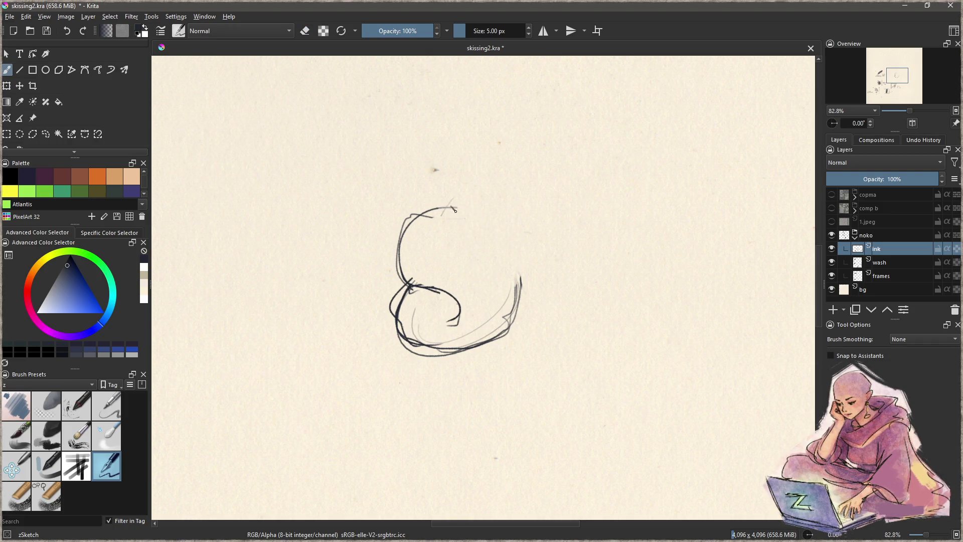
key(e)
mouse_move(436, 210)
mouse_down()
mouse_move(449, 251)
mouse_move(413, 270)
mouse_move(442, 351)
mouse_move(459, 280)
mouse_move(499, 351)
mouse_up()
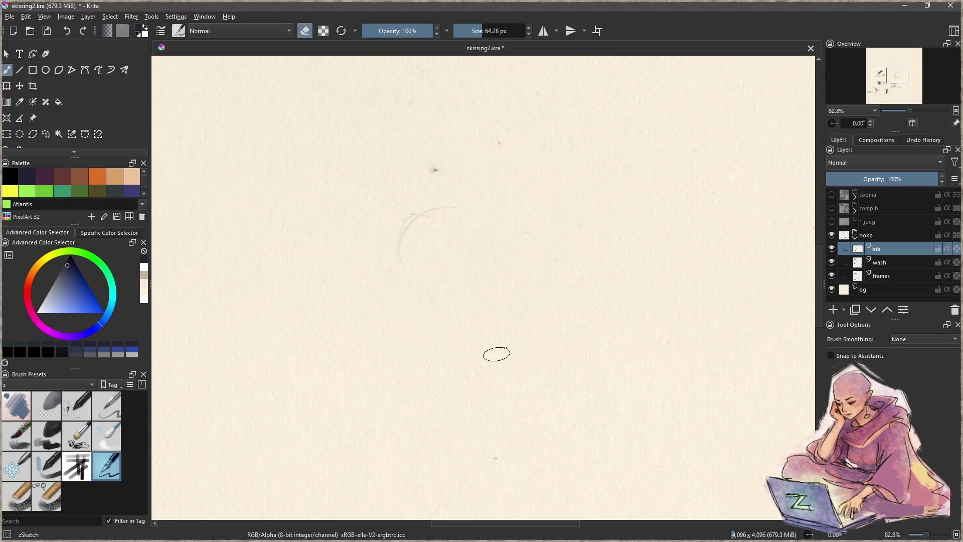
key(e)
mouse_move(498, 225)
mouse_down()
mouse_move(477, 185)
mouse_move(513, 329)
mouse_up()
drag(450, 189, 452, 332)
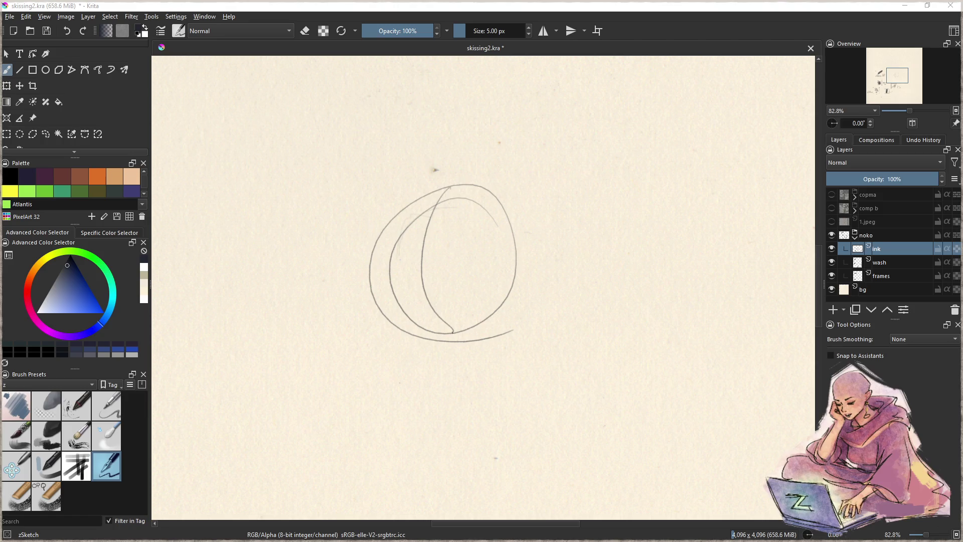
key(alt+Tab)
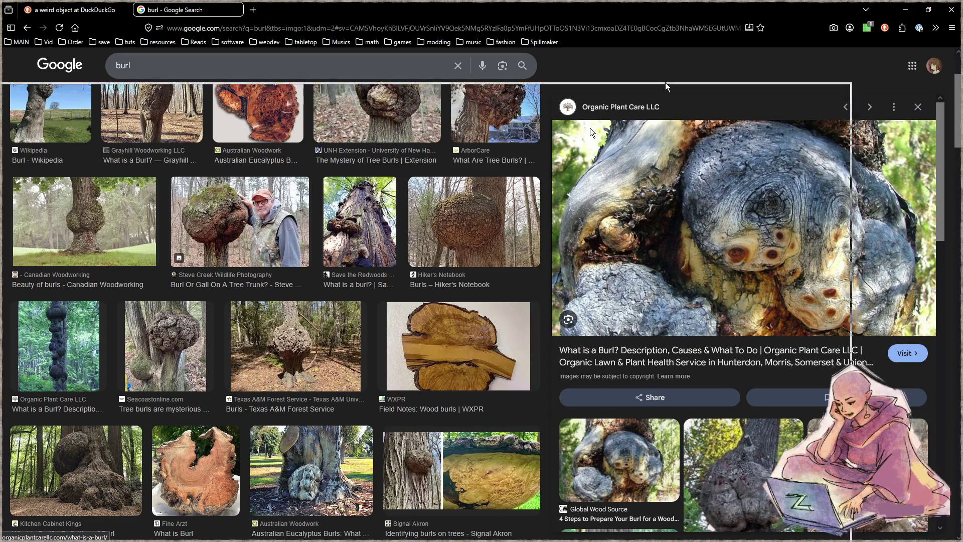
key(alt+Tab)
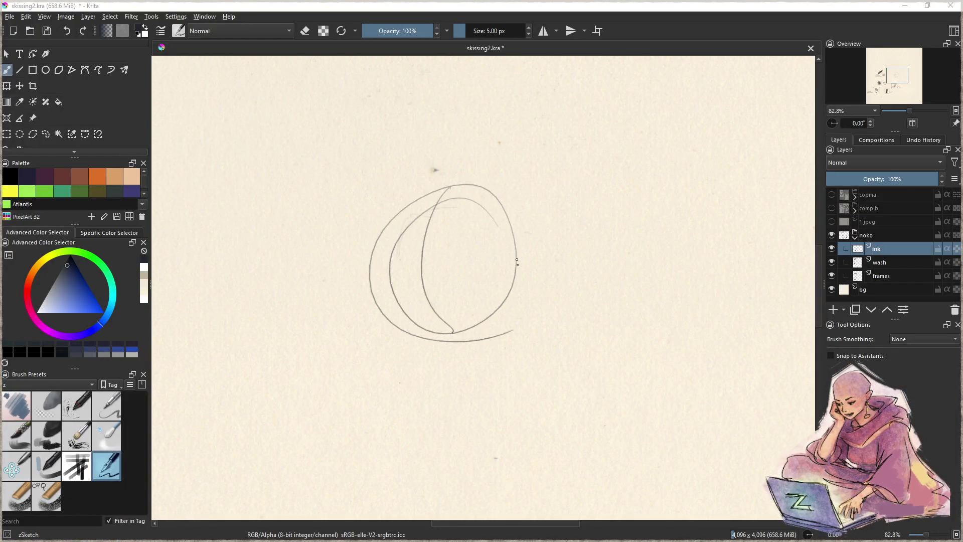
Erase the old circle and pencil an egg-shaped head with arcs and a small lower loop
key(e)
mouse_move(477, 247)
mouse_down()
mouse_move(542, 197)
mouse_move(468, 169)
mouse_move(446, 278)
mouse_move(415, 335)
mouse_move(505, 328)
mouse_up()
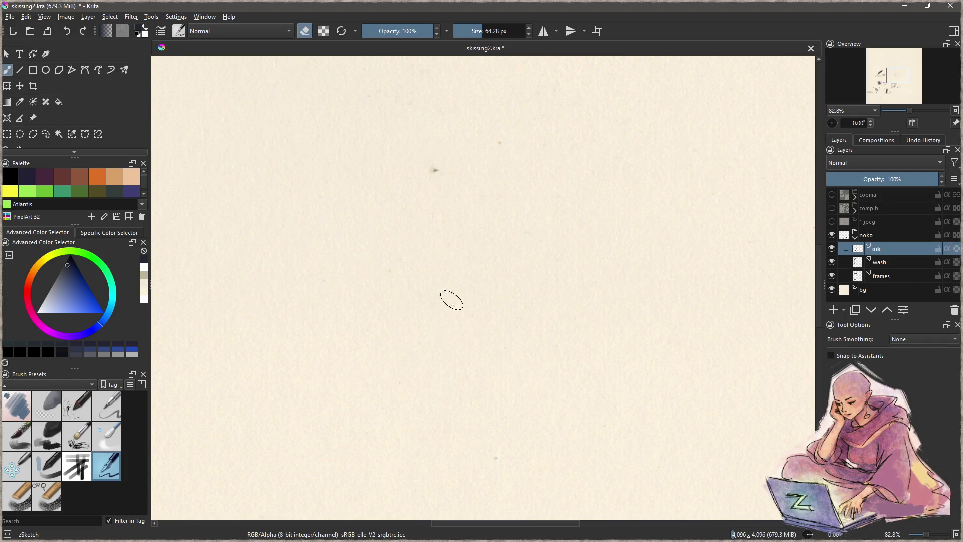
key(e)
mouse_move(390, 226)
mouse_down()
mouse_move(381, 333)
mouse_move(366, 291)
mouse_up()
drag(498, 206, 487, 408)
drag(474, 299, 450, 345)
drag(524, 341, 487, 401)
drag(451, 381, 479, 388)
drag(502, 206, 508, 368)
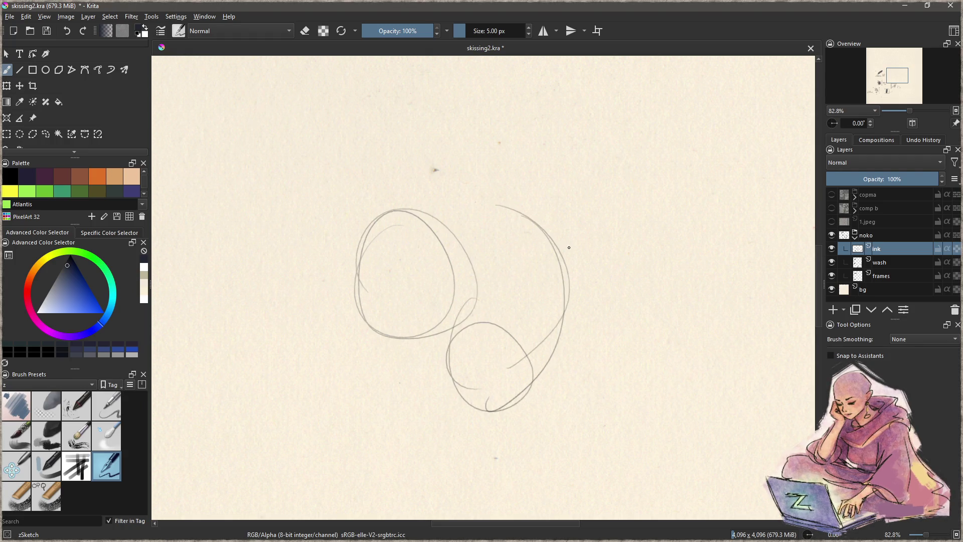
drag(539, 226, 380, 210)
drag(441, 197, 370, 241)
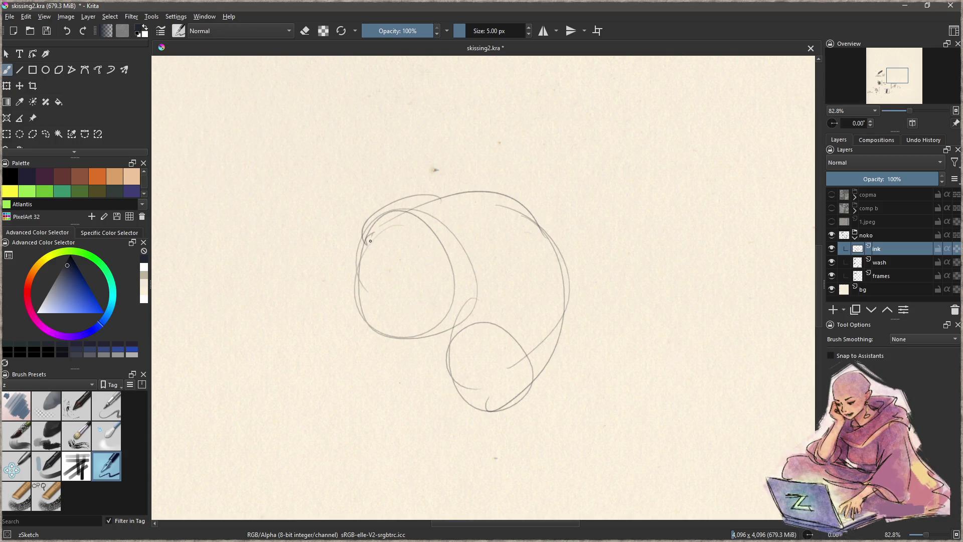
Pencil eye loops and outlines for the second head and the lower head
mouse_move(442, 282)
mouse_down()
mouse_move(430, 261)
mouse_move(442, 273)
mouse_move(462, 270)
mouse_up()
key(ctrl+z)
mouse_move(528, 274)
mouse_down()
mouse_move(540, 271)
mouse_move(506, 311)
mouse_up()
mouse_move(532, 258)
mouse_down()
mouse_move(552, 267)
mouse_move(520, 326)
mouse_up()
drag(529, 257, 511, 327)
mouse_move(526, 239)
mouse_down()
mouse_move(495, 309)
mouse_move(496, 340)
mouse_up()
mouse_move(501, 304)
mouse_down()
mouse_move(486, 343)
mouse_move(490, 359)
mouse_move(517, 377)
mouse_move(470, 374)
mouse_up()
mouse_move(450, 341)
mouse_down()
mouse_move(448, 372)
mouse_move(481, 411)
mouse_move(524, 404)
mouse_up()
drag(532, 399, 563, 345)
mouse_move(450, 341)
mouse_down()
mouse_move(475, 302)
mouse_move(476, 258)
mouse_move(462, 236)
mouse_move(404, 264)
mouse_move(448, 264)
mouse_move(441, 270)
mouse_up()
Replace the eye loops with dark ear curls on both sides and add curves down the head's left
key(e)
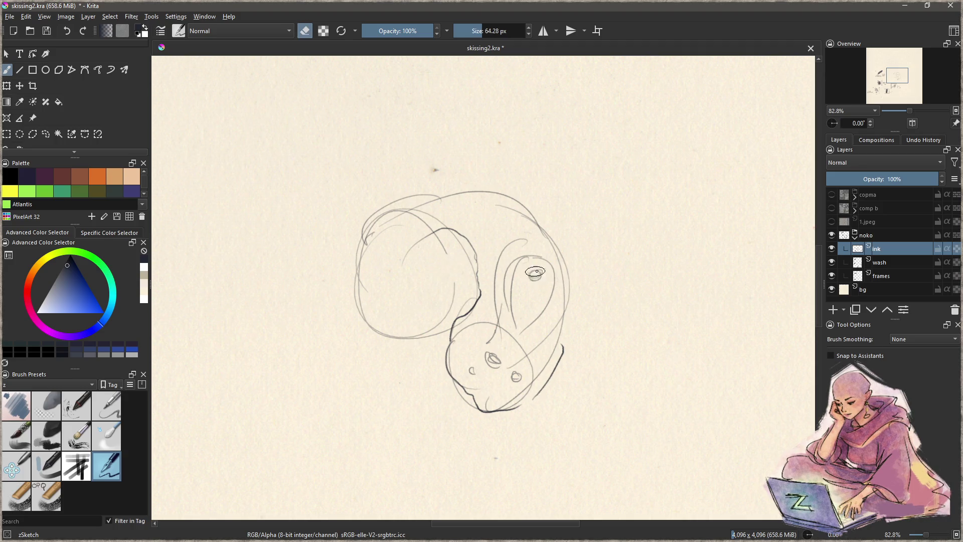
drag(526, 271, 541, 279)
key(e)
mouse_move(442, 242)
mouse_down()
mouse_move(419, 265)
mouse_move(458, 300)
mouse_up()
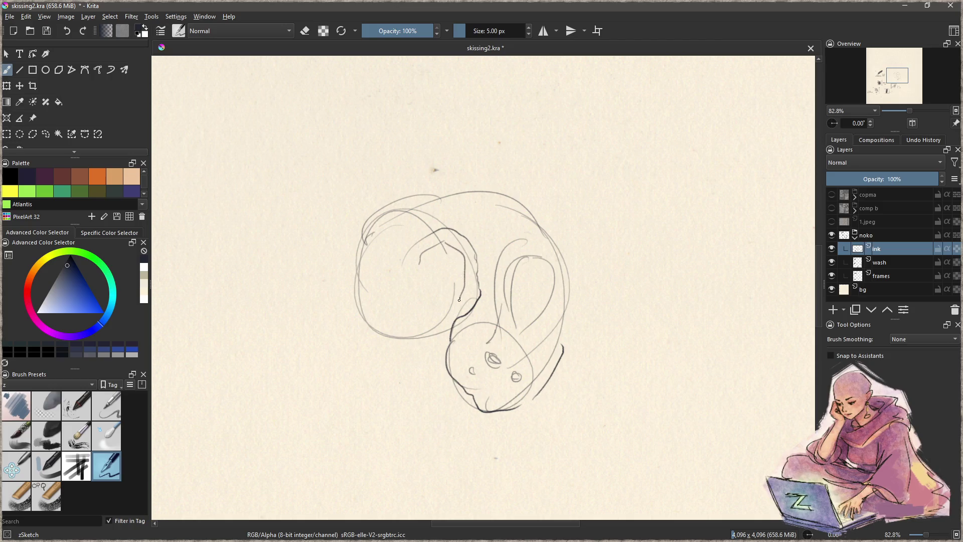
mouse_move(437, 259)
mouse_down()
mouse_move(428, 284)
mouse_move(437, 290)
mouse_up()
mouse_move(529, 277)
mouse_down()
mouse_move(523, 294)
mouse_move(533, 291)
mouse_up()
key(e)
mouse_move(488, 357)
mouse_down()
mouse_move(511, 369)
mouse_move(508, 380)
mouse_move(494, 333)
mouse_move(489, 341)
mouse_up()
key(e)
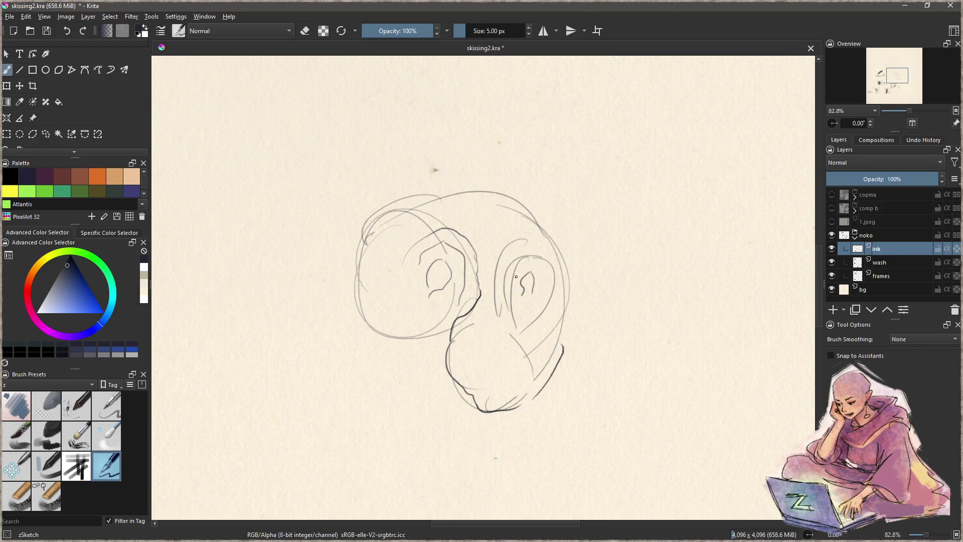
drag(532, 273, 526, 312)
drag(446, 273, 433, 297)
drag(432, 239, 367, 295)
mouse_move(426, 250)
mouse_down()
mouse_move(372, 328)
mouse_move(431, 304)
mouse_move(439, 337)
mouse_move(412, 331)
mouse_move(454, 306)
mouse_move(454, 327)
mouse_move(487, 283)
mouse_move(528, 290)
mouse_up()
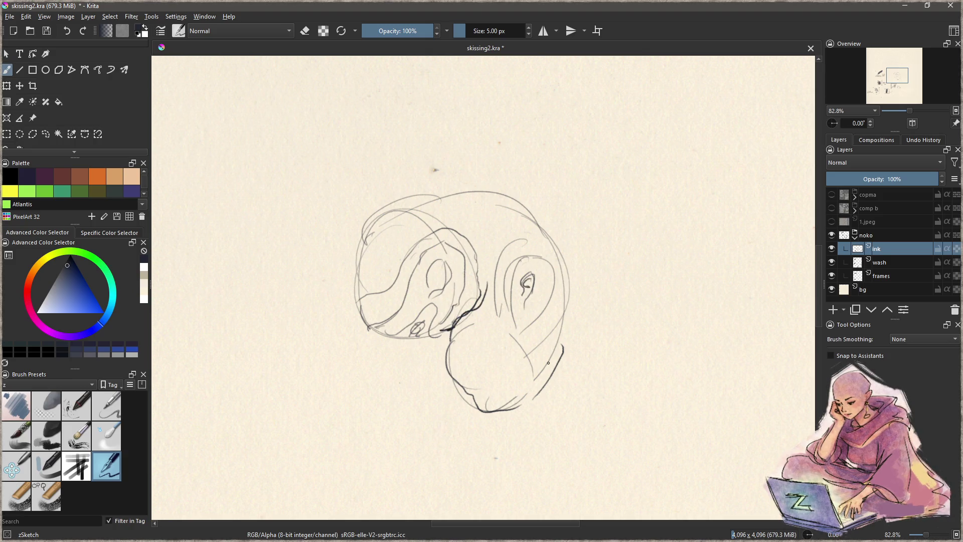
Erase the right shape's lower outline, then ink the jaw line and the ear's curl
key(e)
mouse_move(560, 344)
mouse_down()
mouse_move(460, 381)
mouse_move(462, 360)
mouse_move(440, 363)
mouse_move(475, 389)
mouse_move(526, 388)
mouse_move(548, 365)
mouse_up()
key(e)
mouse_move(451, 332)
mouse_down()
mouse_move(392, 337)
mouse_move(373, 327)
mouse_move(355, 288)
mouse_move(365, 232)
mouse_move(402, 187)
mouse_move(506, 183)
mouse_move(568, 259)
mouse_move(552, 357)
mouse_move(530, 376)
mouse_up()
mouse_move(525, 281)
mouse_down()
mouse_move(540, 261)
mouse_move(541, 284)
mouse_move(520, 326)
mouse_up()
Ink the inner curl and edges of both ears, redoing the strokes that went wrong
key(ctrl+z)
mouse_move(526, 286)
mouse_down()
mouse_move(534, 291)
mouse_move(516, 319)
mouse_up()
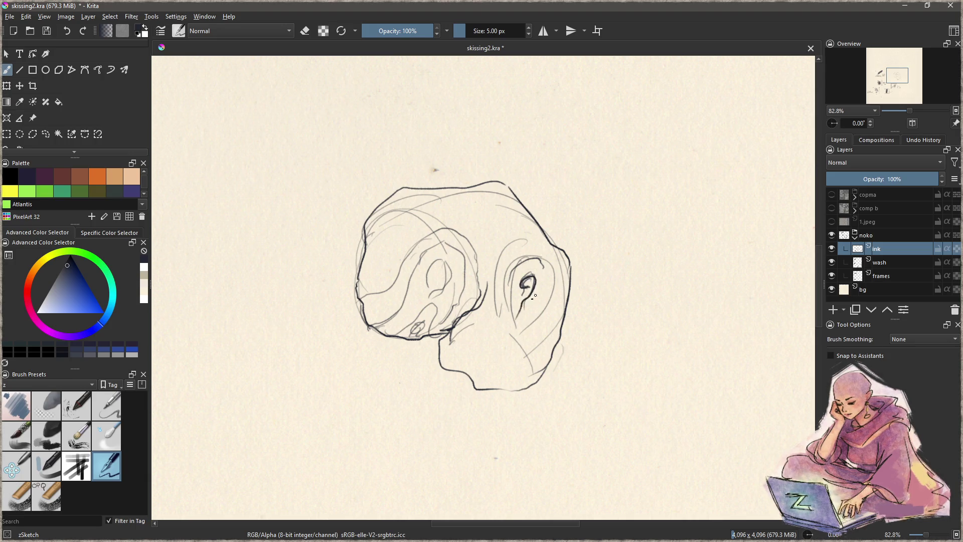
drag(537, 269, 516, 333)
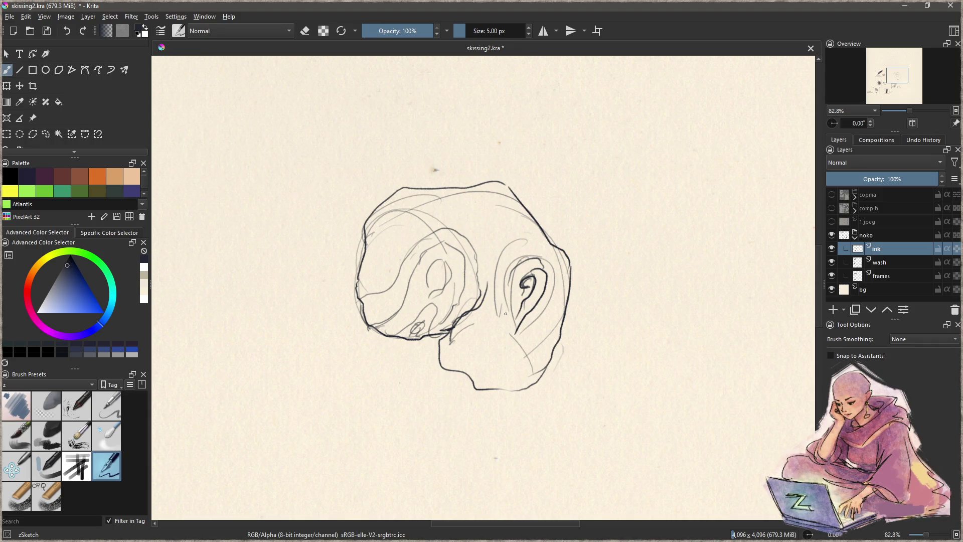
key(ctrl+z)
drag(514, 261, 505, 335)
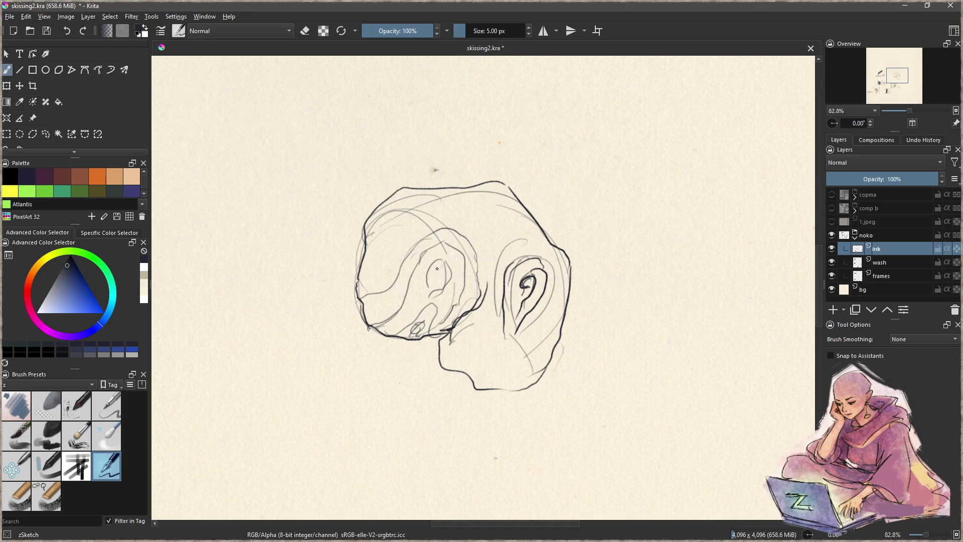
mouse_move(428, 280)
mouse_down()
mouse_move(449, 261)
mouse_move(450, 280)
mouse_move(431, 294)
mouse_move(436, 326)
mouse_up()
key(ctrl+z)
key(ctrl+z)
mouse_move(429, 279)
mouse_down()
mouse_move(449, 278)
mouse_move(432, 301)
mouse_move(431, 332)
mouse_move(420, 321)
mouse_move(424, 297)
mouse_up()
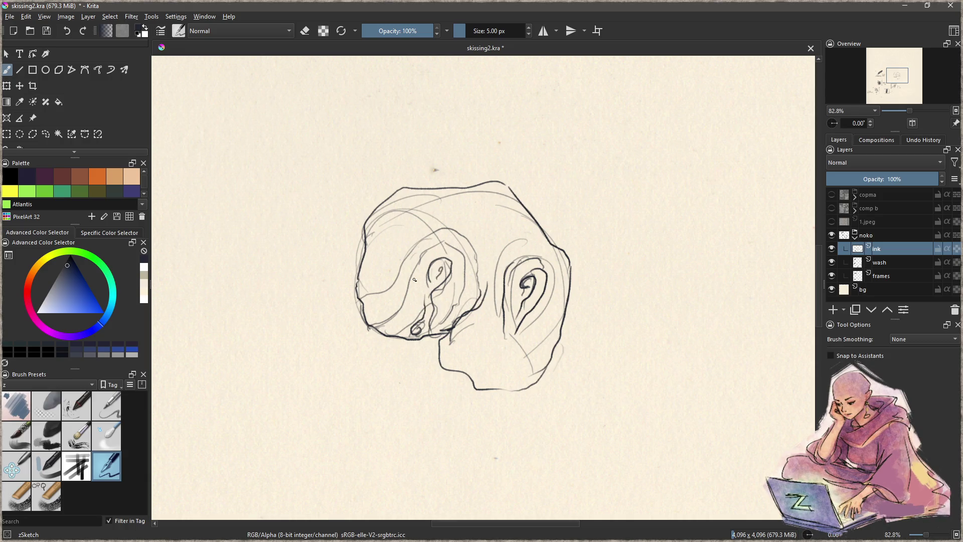
Ink wavy contour lines across the cheek and jaw and down the head's right side
mouse_move(432, 250)
mouse_down()
mouse_move(413, 301)
mouse_move(373, 331)
mouse_up()
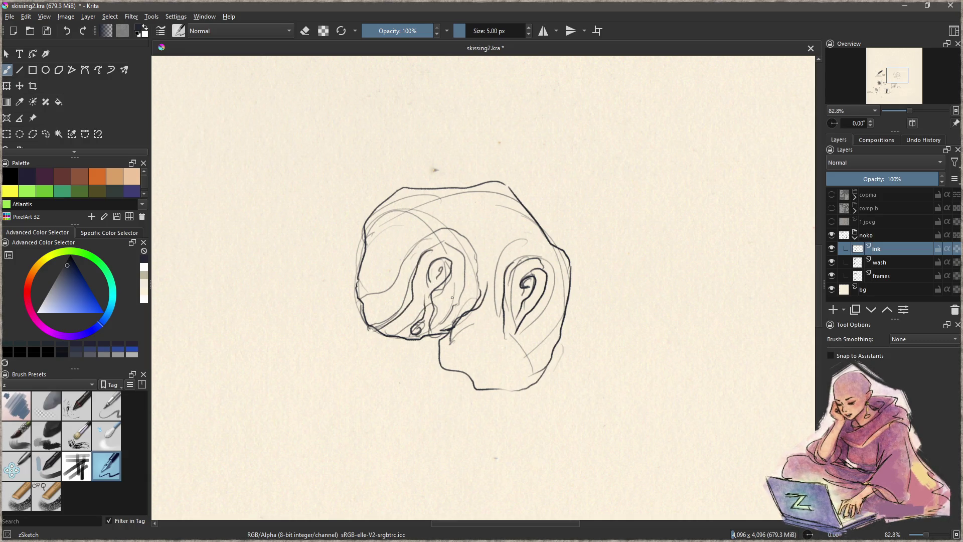
mouse_move(439, 244)
mouse_down()
mouse_move(463, 258)
mouse_move(446, 334)
mouse_up()
drag(413, 262, 357, 291)
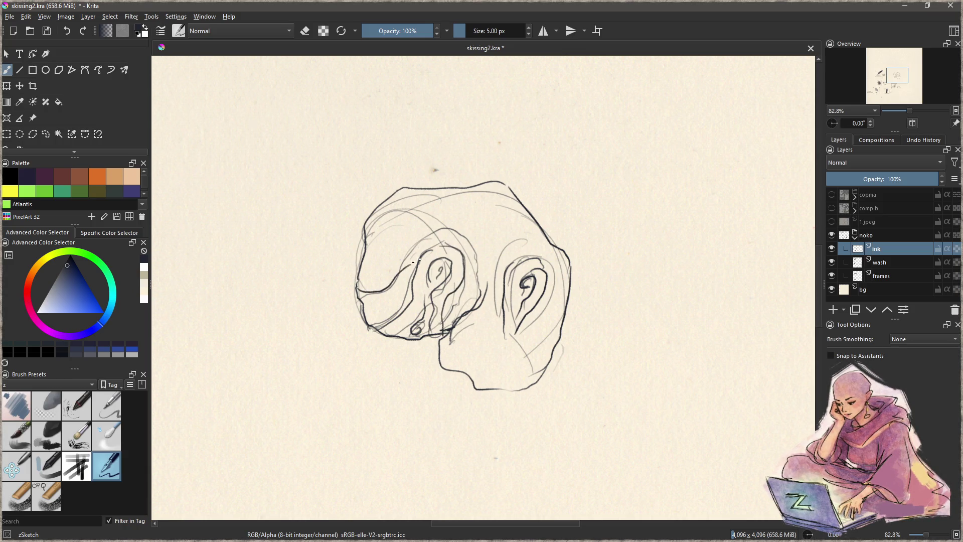
mouse_move(465, 240)
mouse_down()
mouse_move(401, 242)
mouse_move(475, 215)
mouse_move(485, 245)
mouse_move(504, 233)
mouse_move(543, 230)
mouse_move(497, 262)
mouse_move(465, 360)
mouse_up()
mouse_move(547, 254)
mouse_down()
mouse_move(546, 329)
mouse_move(524, 371)
mouse_move(534, 384)
mouse_move(512, 380)
mouse_move(508, 366)
mouse_up()
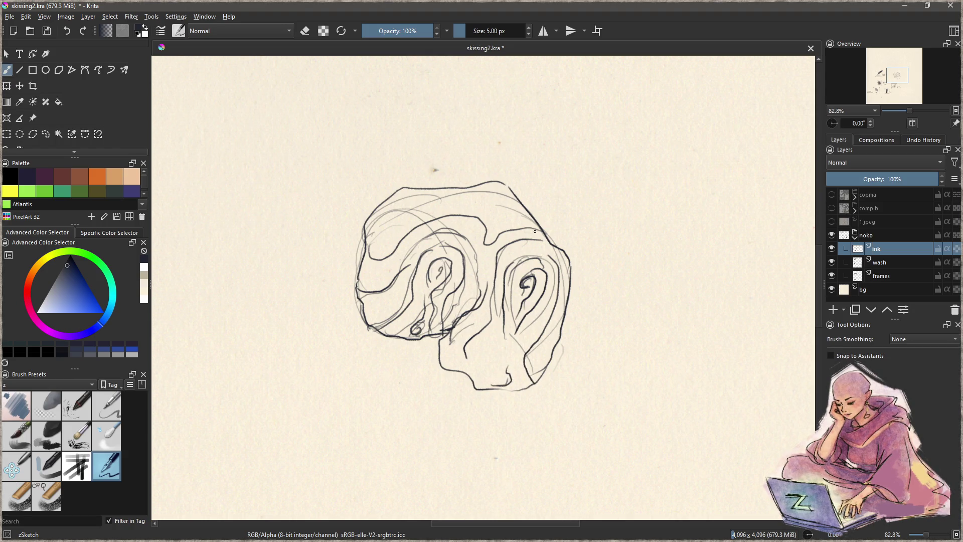
click(885, 265)
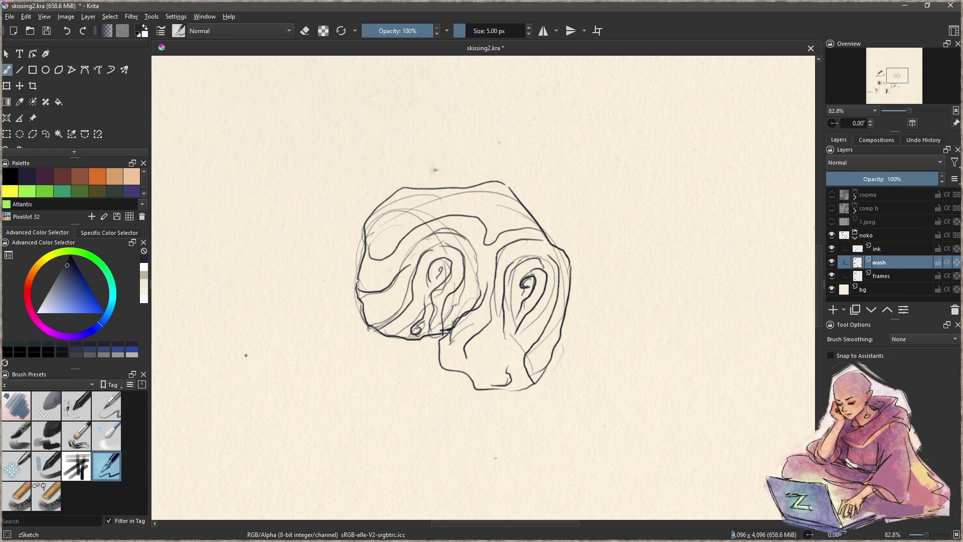
Paint a light grey Charcoal Rock Soft wash over the head's upper left
click(54, 438)
mouse_move(397, 228)
mouse_down()
mouse_move(381, 300)
mouse_move(384, 242)
mouse_move(421, 241)
mouse_up()
key(ctrl+z)
key(ctrl+z)
key(ctrl+z)
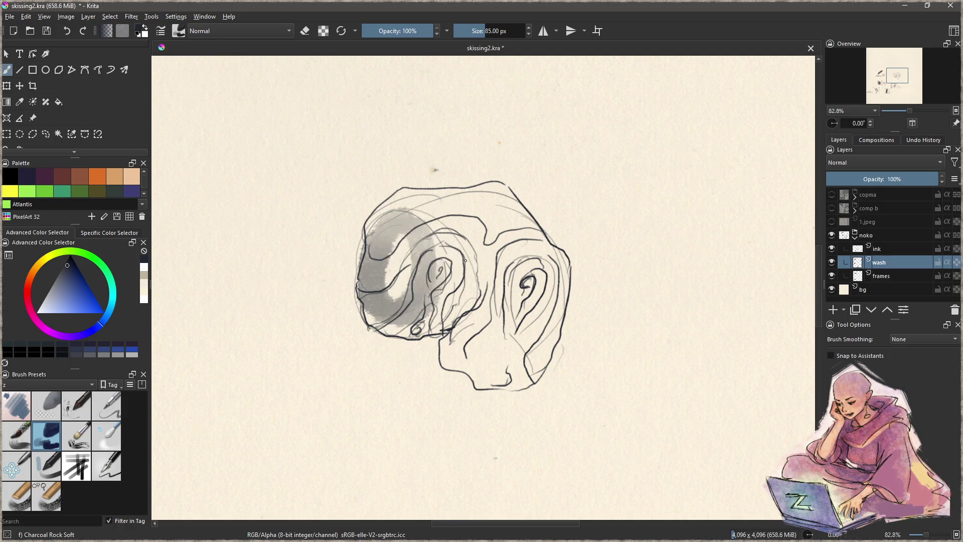
mouse_move(429, 203)
mouse_down()
mouse_move(396, 320)
mouse_move(441, 281)
mouse_move(482, 341)
mouse_move(474, 346)
mouse_move(531, 351)
mouse_move(552, 281)
mouse_move(527, 240)
mouse_move(488, 261)
mouse_move(442, 200)
mouse_move(396, 216)
mouse_move(376, 291)
mouse_move(465, 317)
mouse_move(439, 268)
mouse_move(428, 279)
mouse_move(433, 248)
mouse_move(454, 256)
mouse_move(402, 266)
mouse_move(405, 281)
mouse_up()
Darken the wash around the right ear, muzzle, chin and left cheek
key(bracketleft)
key(bracketleft)
key(bracketleft)
mouse_move(535, 284)
mouse_down()
mouse_move(519, 291)
mouse_move(532, 266)
mouse_move(520, 316)
mouse_move(539, 285)
mouse_move(519, 297)
mouse_up()
drag(479, 380, 517, 388)
key(bracketright)
key(bracketright)
key(bracketright)
mouse_move(484, 359)
mouse_down()
mouse_move(459, 326)
mouse_move(480, 372)
mouse_move(532, 386)
mouse_move(554, 361)
mouse_move(502, 366)
mouse_move(489, 357)
mouse_move(524, 346)
mouse_move(552, 316)
mouse_move(514, 375)
mouse_up()
mouse_move(366, 299)
mouse_down()
mouse_move(389, 311)
mouse_move(397, 286)
mouse_move(397, 299)
mouse_up()
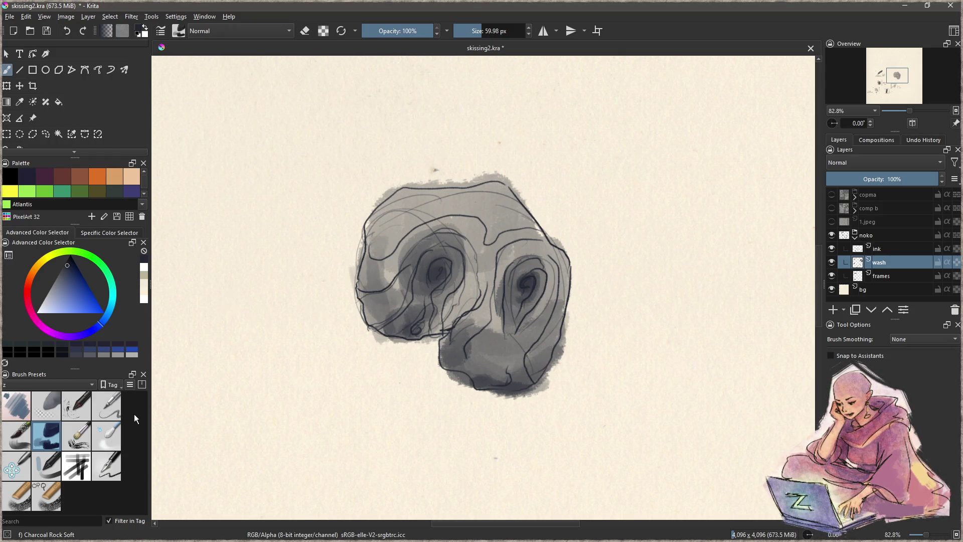
Paint large white highlights between and beside the skull's eyes, then return to zSketch on the ink layer
click(106, 405)
key(x)
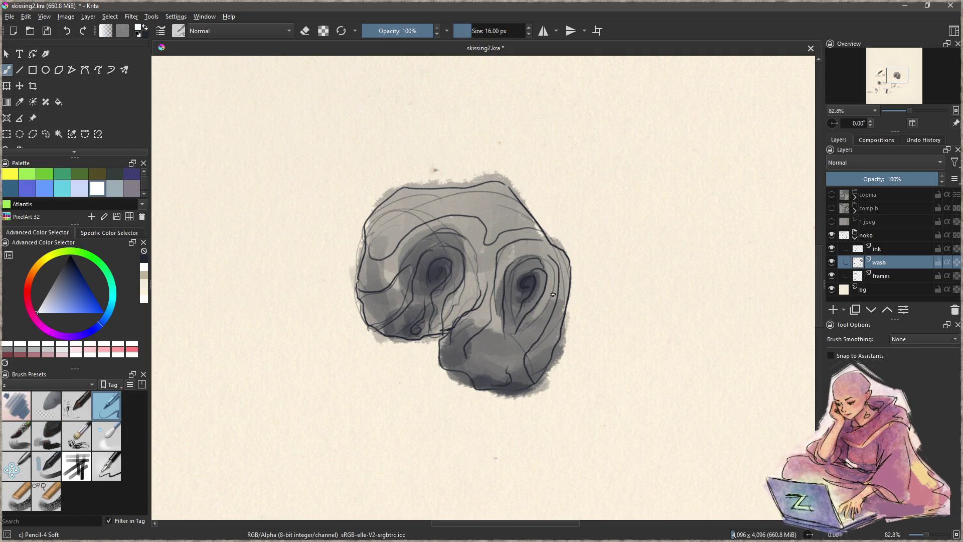
mouse_move(553, 294)
mouse_down()
mouse_move(505, 188)
mouse_move(519, 203)
mouse_up()
mouse_move(420, 281)
mouse_down()
mouse_move(372, 305)
mouse_move(390, 300)
mouse_move(384, 308)
mouse_move(399, 288)
mouse_move(393, 311)
mouse_up()
drag(489, 289, 483, 325)
drag(539, 317, 530, 346)
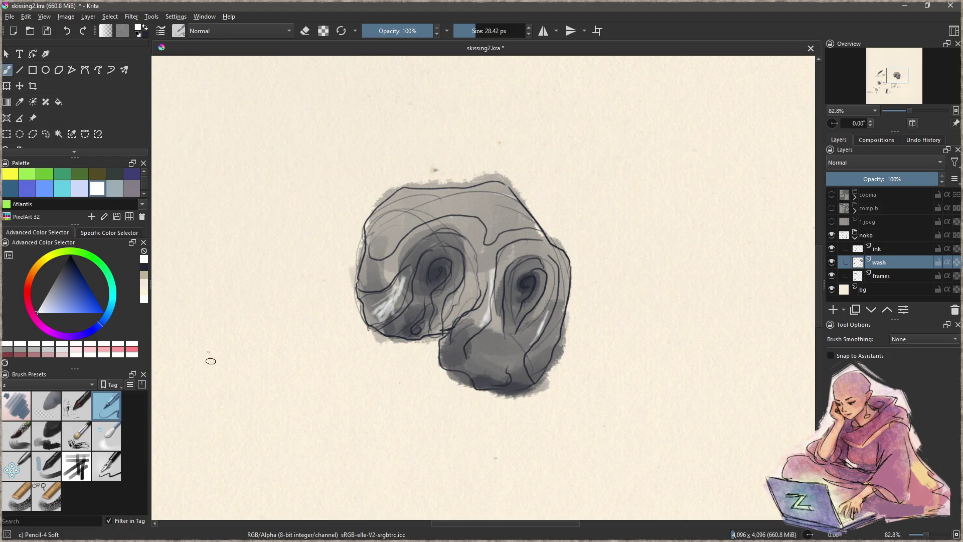
click(113, 465)
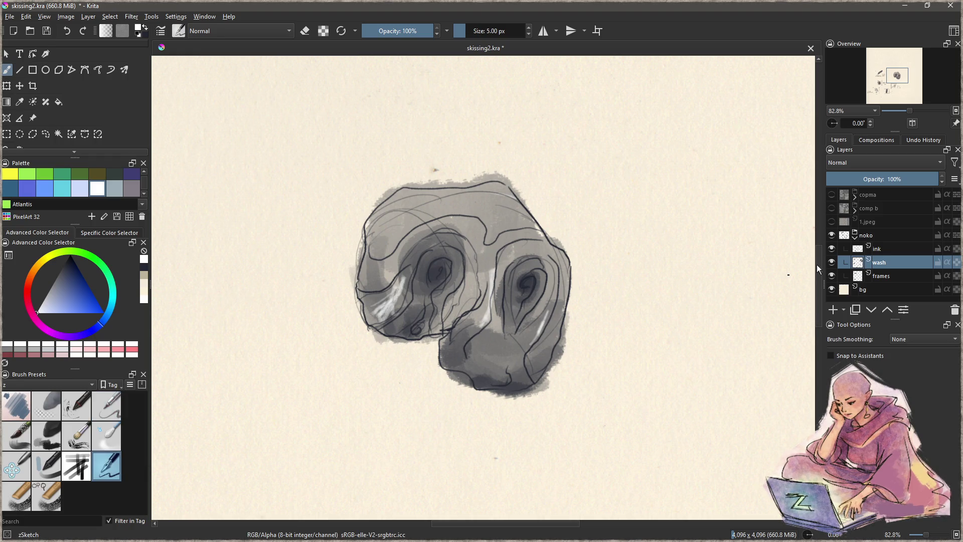
click(887, 249)
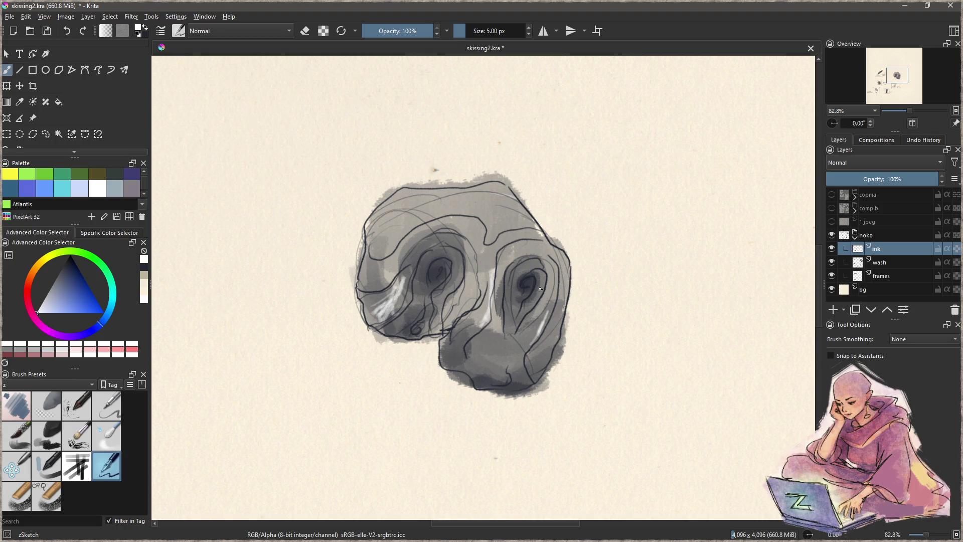
Undo the stray strokes near the eye and reset the colour to black
key(ctrl+z)
key(d)
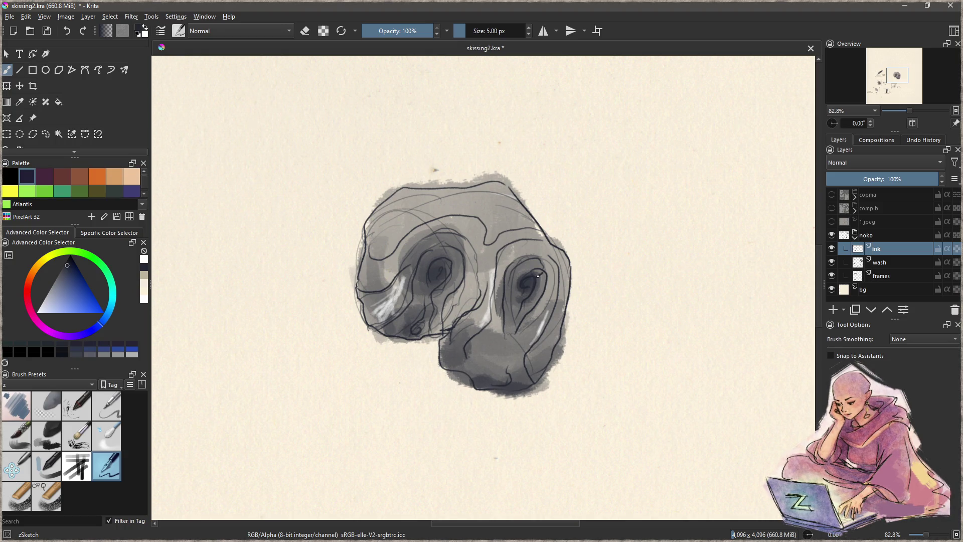
key(ctrl+z)
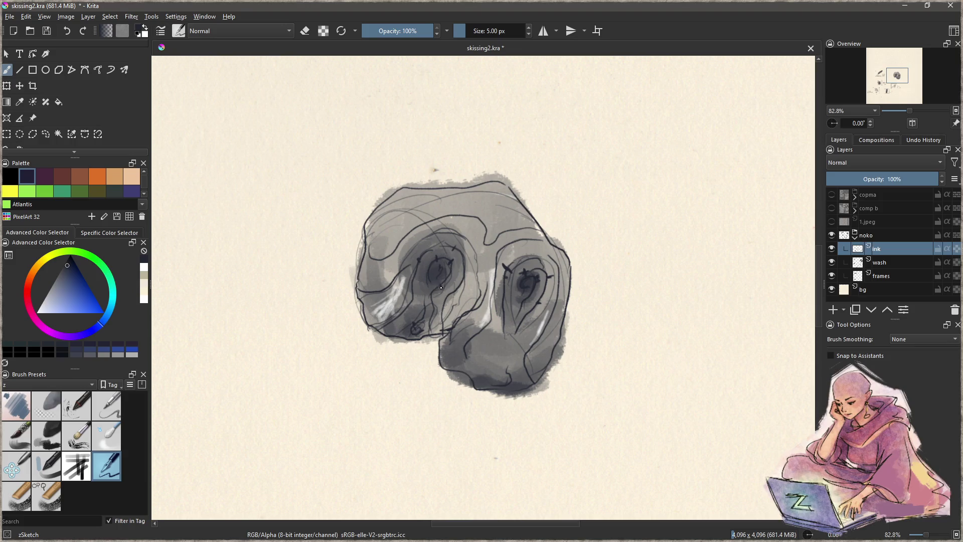
Erase the overflowing lower-right, left and upper edges of the grey wash
key(e)
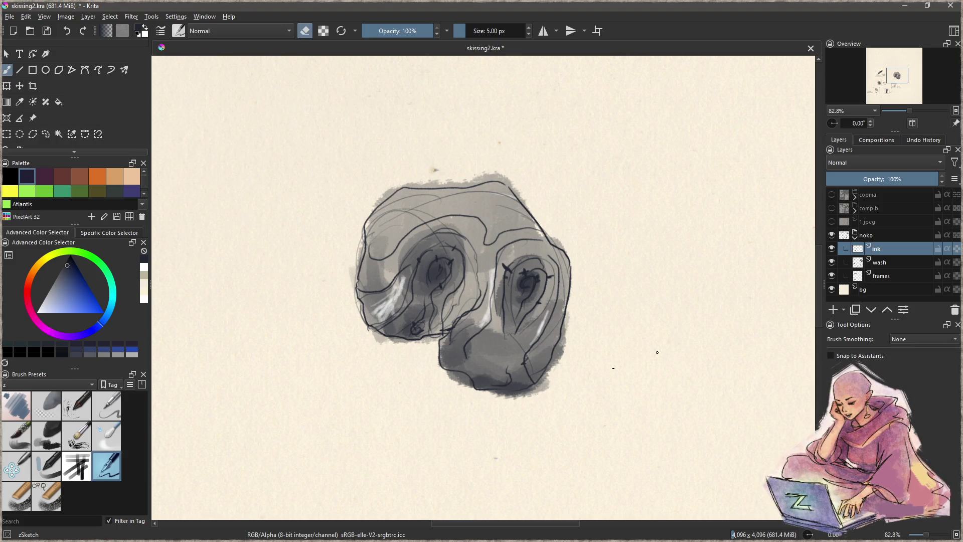
click(885, 262)
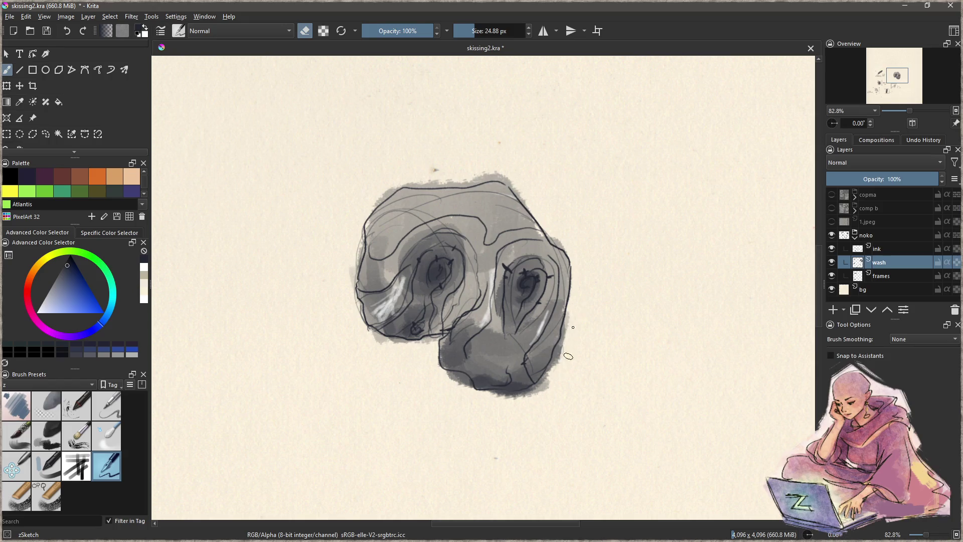
mouse_move(567, 337)
mouse_down()
mouse_move(537, 393)
mouse_move(449, 393)
mouse_move(432, 375)
mouse_move(432, 342)
mouse_move(371, 337)
mouse_move(397, 342)
mouse_up()
mouse_move(343, 295)
mouse_down()
mouse_move(422, 168)
mouse_move(393, 183)
mouse_move(495, 174)
mouse_move(522, 182)
mouse_move(563, 238)
mouse_move(519, 195)
mouse_move(570, 329)
mouse_move(557, 336)
mouse_up()
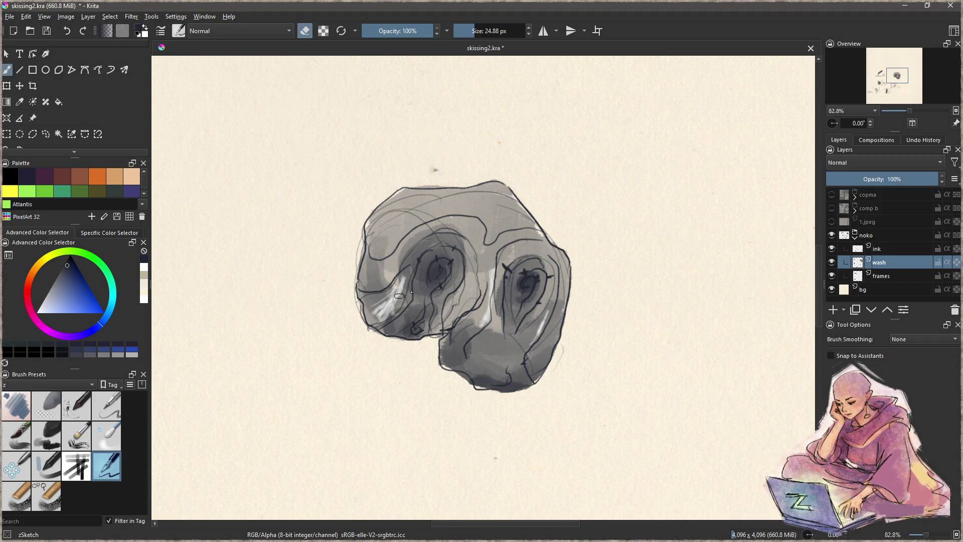
Shade the wash with a smaller dark navy Charcoal Rock Soft brush, then return to zSketch on the ink layer
key(e)
click(46, 434)
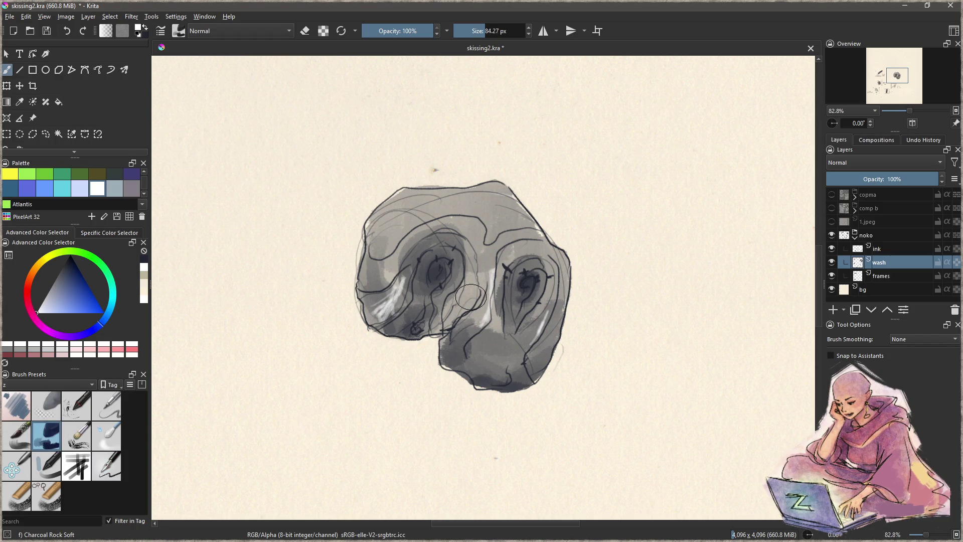
mouse_move(470, 308)
mouse_down()
mouse_move(460, 312)
mouse_move(474, 271)
mouse_move(436, 328)
mouse_move(453, 321)
mouse_move(421, 331)
mouse_move(475, 273)
mouse_move(476, 301)
mouse_move(471, 258)
mouse_move(445, 313)
mouse_move(410, 318)
mouse_up()
ctrl+click(454, 316)
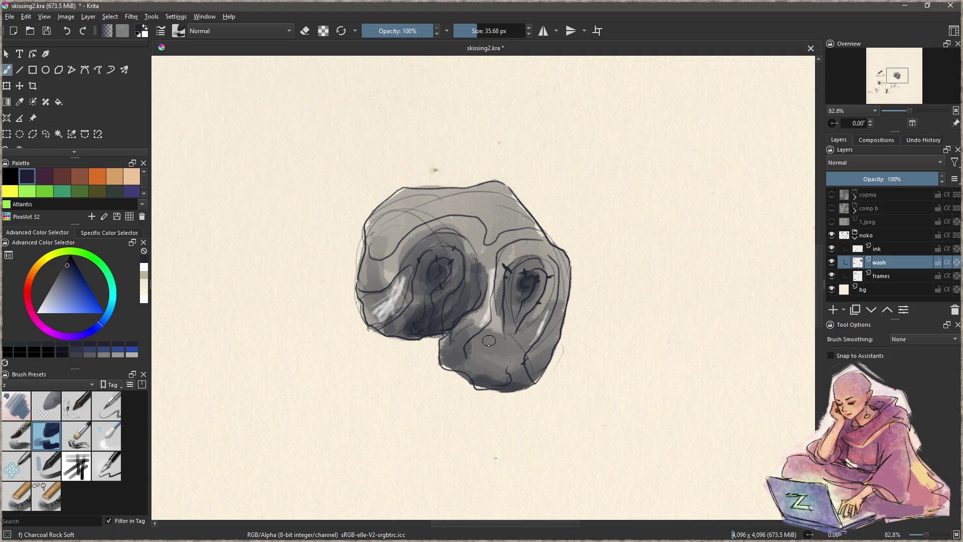
mouse_move(484, 357)
mouse_down()
mouse_move(444, 312)
mouse_move(457, 332)
mouse_up()
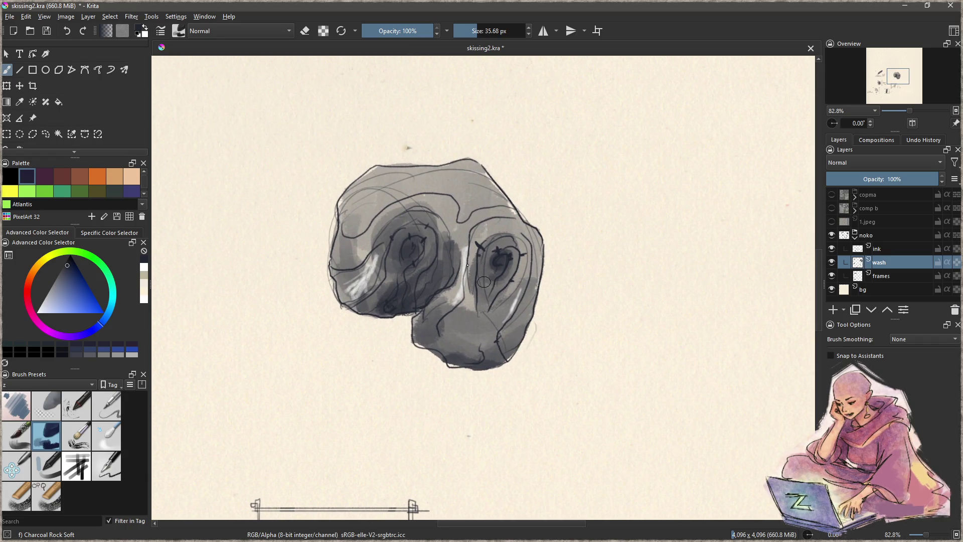
key(bracketleft)
key(bracketleft)
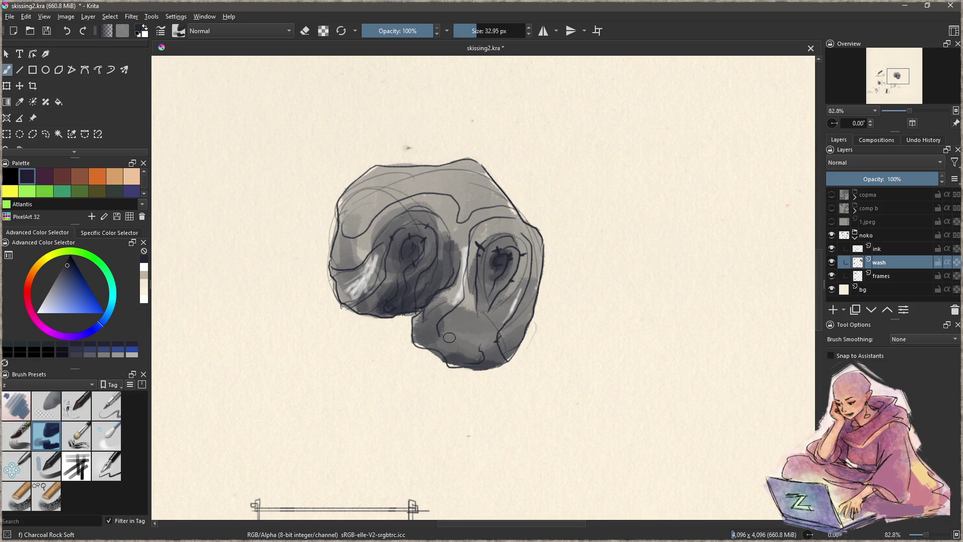
click(902, 250)
click(110, 464)
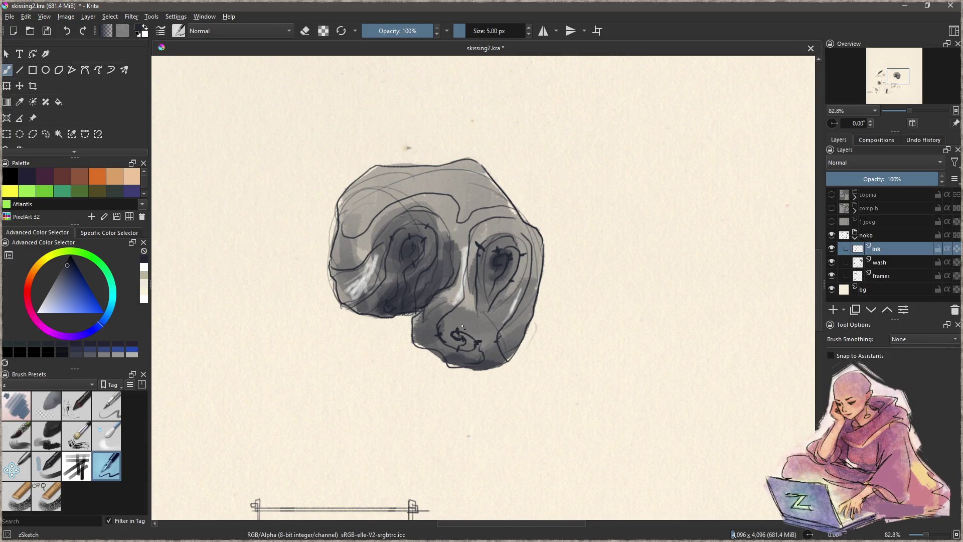
Ink a detail stroke around the skull's nose
drag(473, 330, 493, 361)
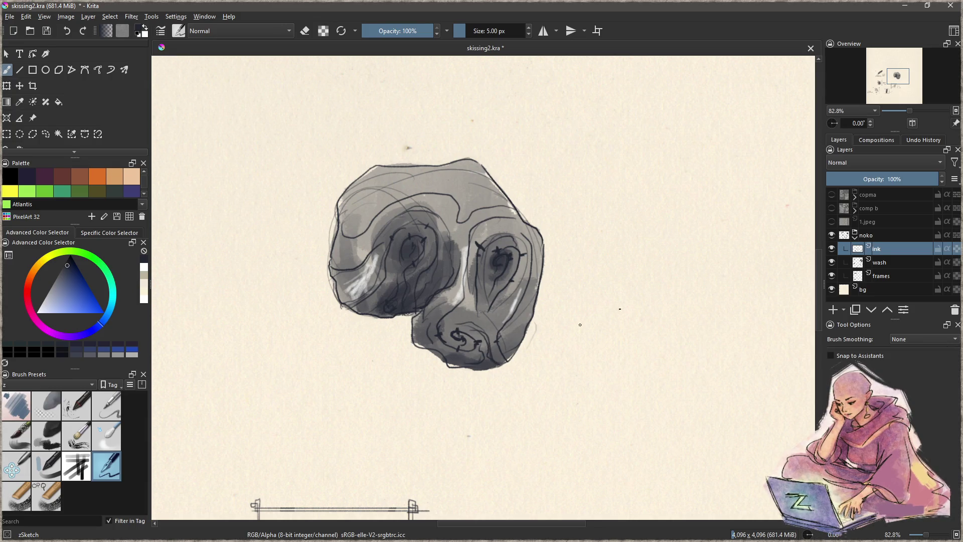
click(891, 275)
click(19, 69)
Draw straight left, right and bottom frame lines on the frames layer
drag(295, 147, 304, 390)
key(Escape)
mouse_move(290, 149)
mouse_down()
mouse_move(289, 394)
mouse_move(587, 378)
mouse_move(583, 387)
mouse_up()
key(b)
mouse_move(526, 401)
mouse_down()
mouse_move(522, 140)
mouse_move(511, 127)
mouse_up()
key(ctrl+z)
key(l)
mouse_move(532, 401)
mouse_down()
mouse_move(511, 161)
mouse_move(251, 153)
mouse_move(264, 153)
mouse_move(292, 401)
mouse_up()
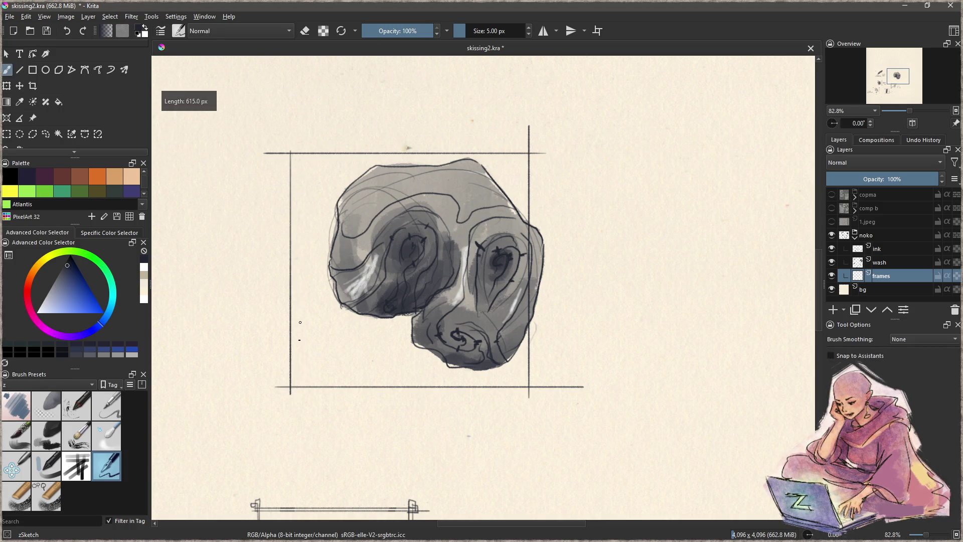
Add a straight second line to double the frame's left edge
drag(292, 150, 302, 401)
key(ctrl+z)
mouse_move(295, 146)
mouse_down()
mouse_move(296, 402)
mouse_move(548, 382)
mouse_move(525, 224)
mouse_move(524, 140)
mouse_move(280, 148)
mouse_up()
key(b)
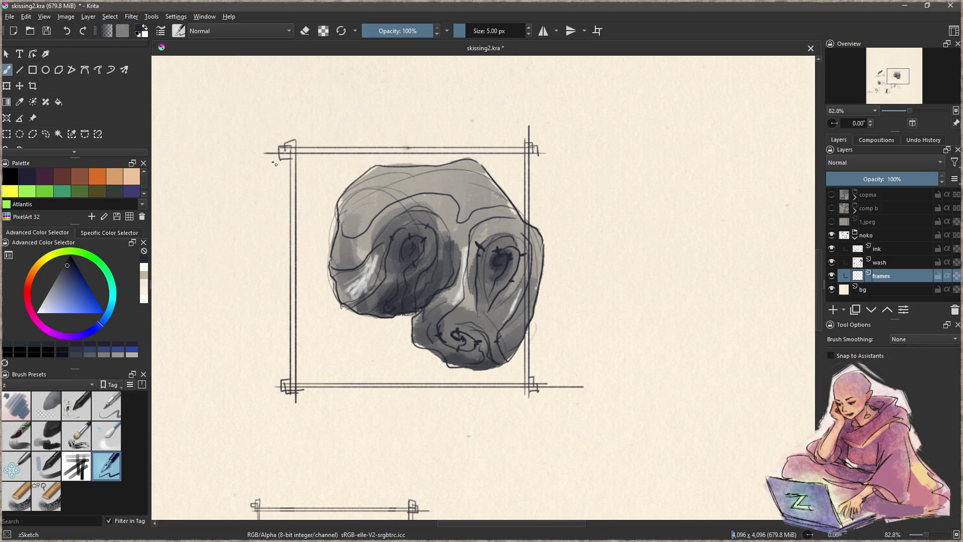
Erase the frame's overshooting line ends and lasso-select the framed head
key(e)
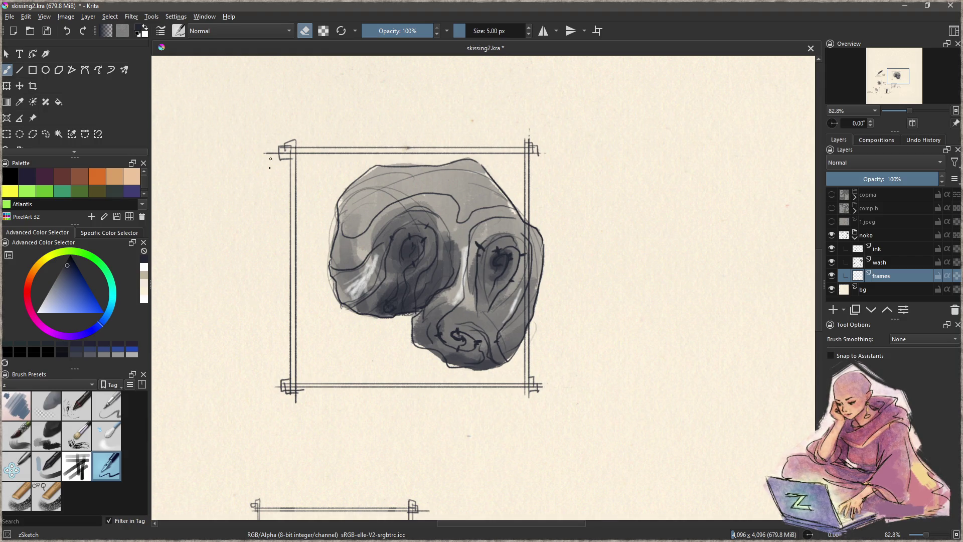
key(ctrl+r)
mouse_move(306, 103)
mouse_down()
mouse_move(263, 401)
mouse_move(609, 402)
mouse_move(520, 109)
mouse_up()
Move the selected frame slightly right and clear the selection
key(t)
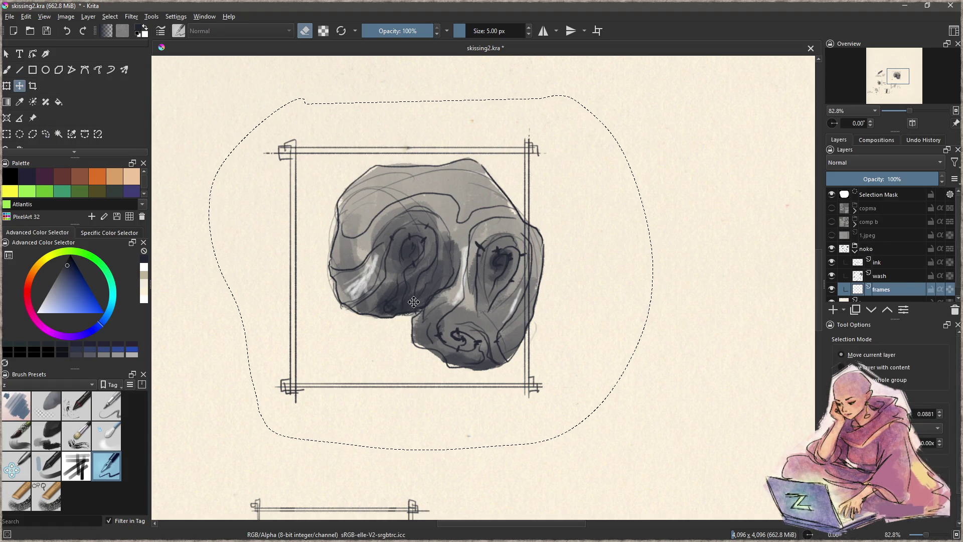
drag(431, 315, 449, 311)
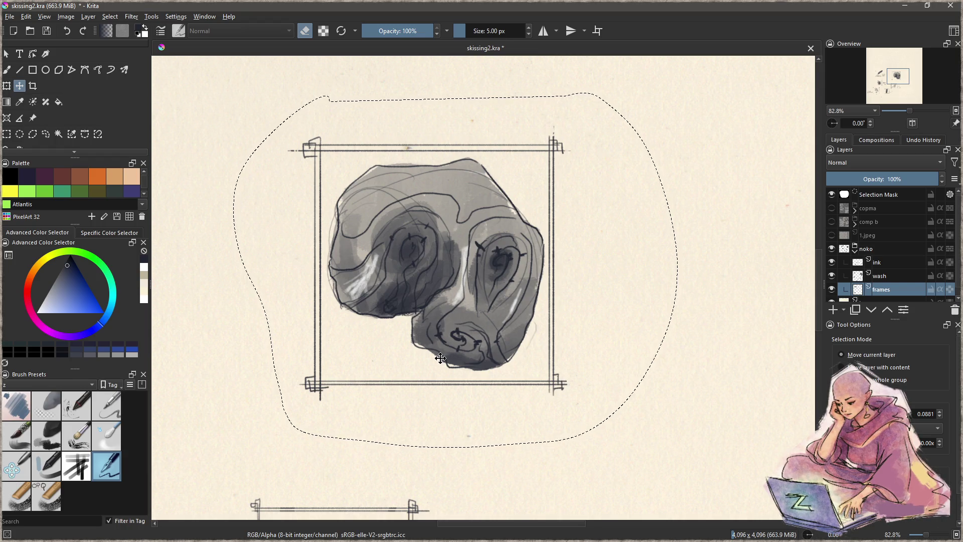
key(ctrl+shift+a)
key(Page_Up)
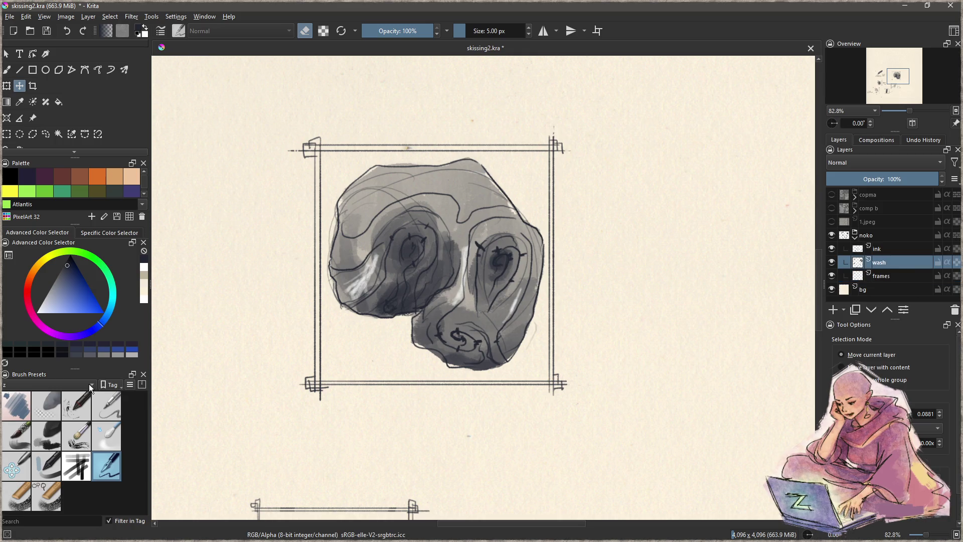
Paint a soft Charcoal Rock Soft shadow beneath the skull, redoing it lighter
click(47, 438)
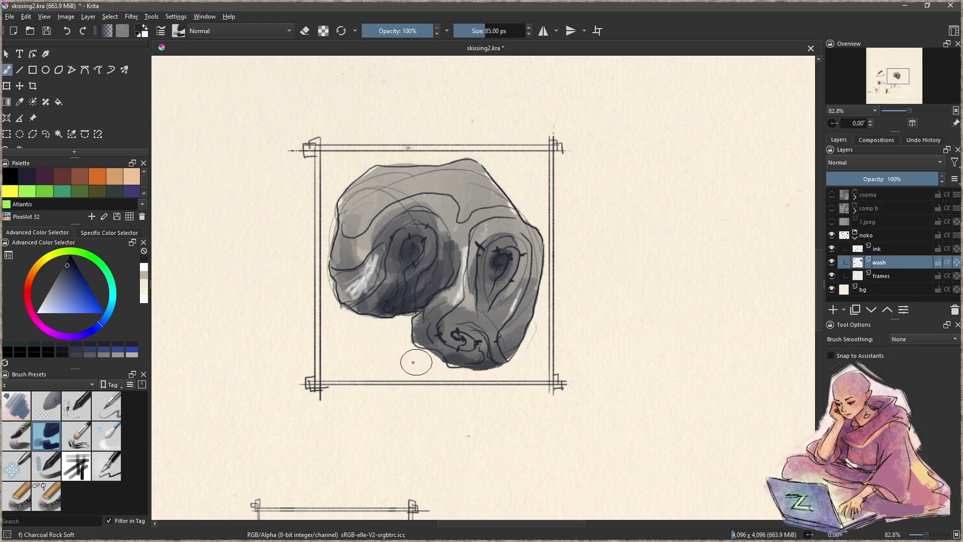
mouse_move(410, 367)
mouse_down()
mouse_move(426, 364)
mouse_move(391, 363)
mouse_move(467, 369)
mouse_move(351, 364)
mouse_move(411, 351)
mouse_move(366, 352)
mouse_move(391, 374)
mouse_move(464, 365)
mouse_move(391, 362)
mouse_move(441, 361)
mouse_move(401, 356)
mouse_move(474, 368)
mouse_move(397, 353)
mouse_move(361, 359)
mouse_move(406, 351)
mouse_move(396, 364)
mouse_move(353, 362)
mouse_move(504, 364)
mouse_move(374, 369)
mouse_up()
key(ctrl+z)
key(ctrl+z)
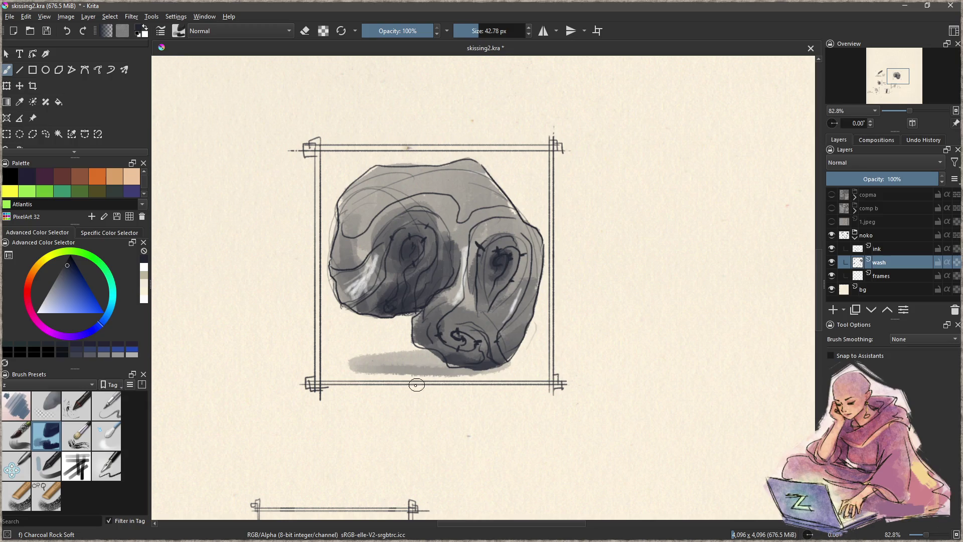
click(883, 249)
Hand-letter NOKO RART right of the frame with the zSketch pen
click(109, 470)
mouse_move(621, 315)
mouse_down()
mouse_move(445, 337)
mouse_move(414, 292)
mouse_move(424, 279)
mouse_move(443, 308)
mouse_move(465, 292)
mouse_move(502, 300)
mouse_up()
key(ctrl+z)
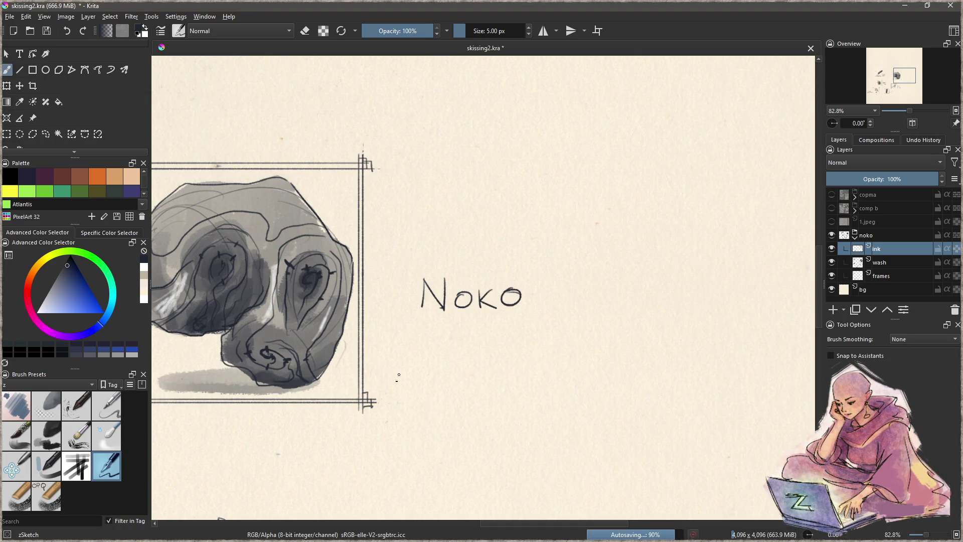
mouse_move(421, 336)
mouse_down()
mouse_move(423, 360)
mouse_move(426, 343)
mouse_move(465, 355)
mouse_move(493, 333)
mouse_up()
key(ctrl+z)
key(ctrl+z)
key(ctrl+z)
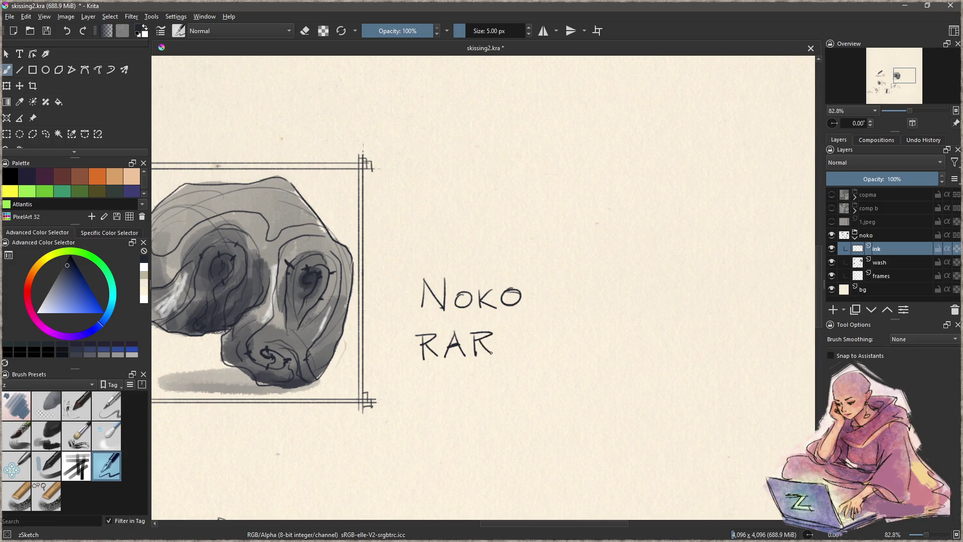
key(ctrl+z)
mouse_move(512, 332)
mouse_down()
mouse_move(512, 353)
mouse_move(498, 337)
mouse_up()
Lasso the NOKO RART lettering and move it down and left beside the frame
drag(471, 371, 492, 378)
key(ctrl+r)
mouse_move(448, 266)
mouse_down()
mouse_move(425, 386)
mouse_move(464, 251)
mouse_up()
key(t)
mouse_move(523, 307)
mouse_down()
mouse_move(505, 338)
mouse_move(613, 331)
mouse_up()
key(ctrl+shift+a)
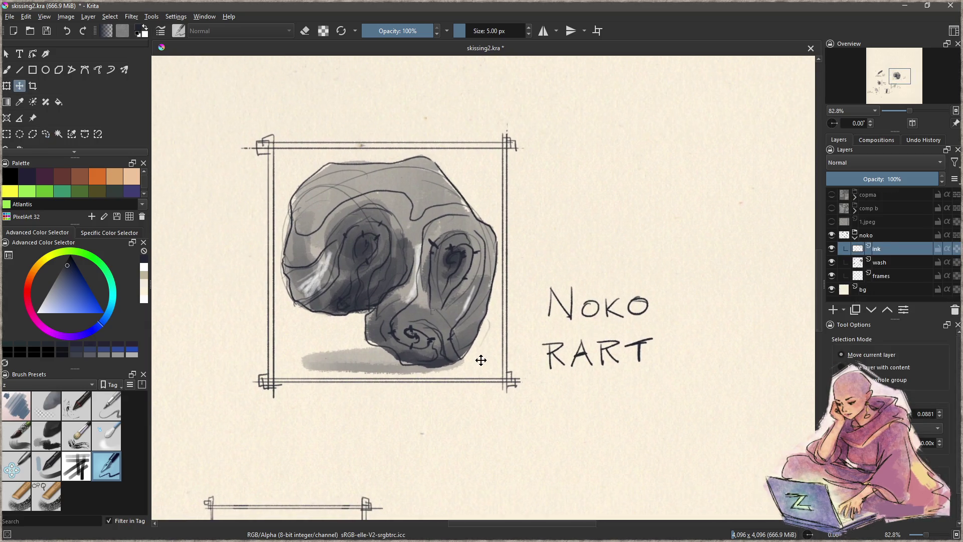
mouse_move(477, 309)
mouse_down()
mouse_move(466, 387)
mouse_move(576, 291)
mouse_move(591, 288)
mouse_move(598, 308)
mouse_up()
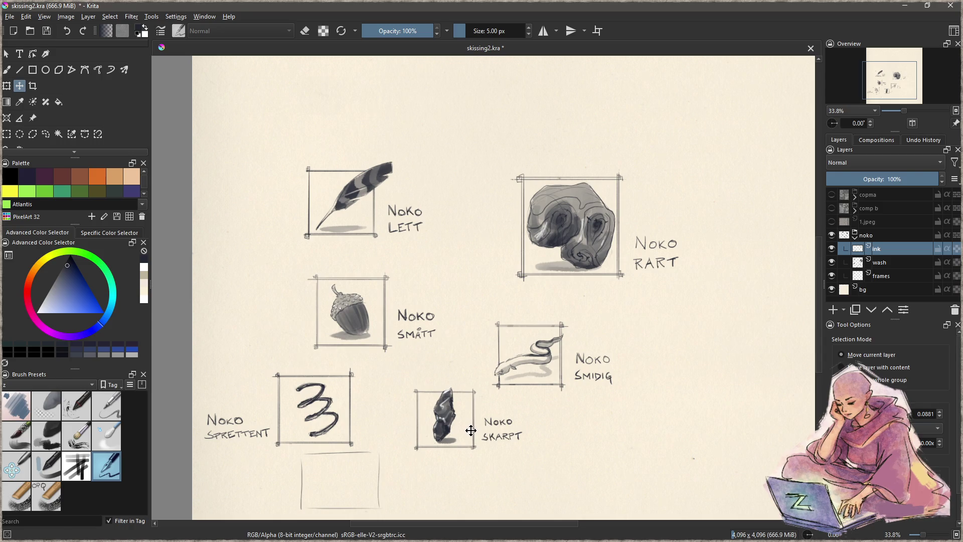
Save skissing2.kra with the whole sheet of labelled Noko sketches in view
drag(473, 324, 482, 290)
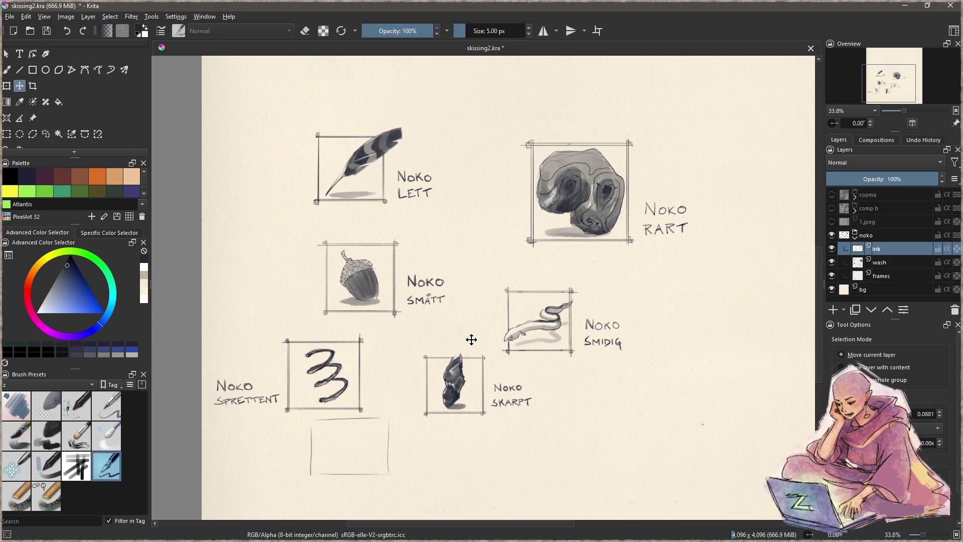
key(ctrl+s)
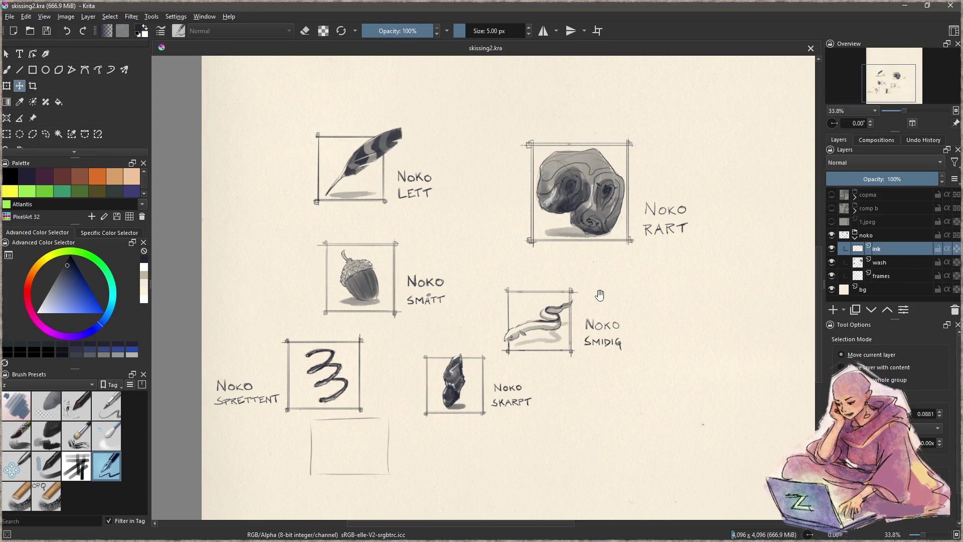
drag(597, 294, 582, 323)
Lasso the blank frame below NOKO SPRETTENT on the frames layer, then deselect and return to the brush
key(b)
drag(523, 395, 506, 355)
click(900, 275)
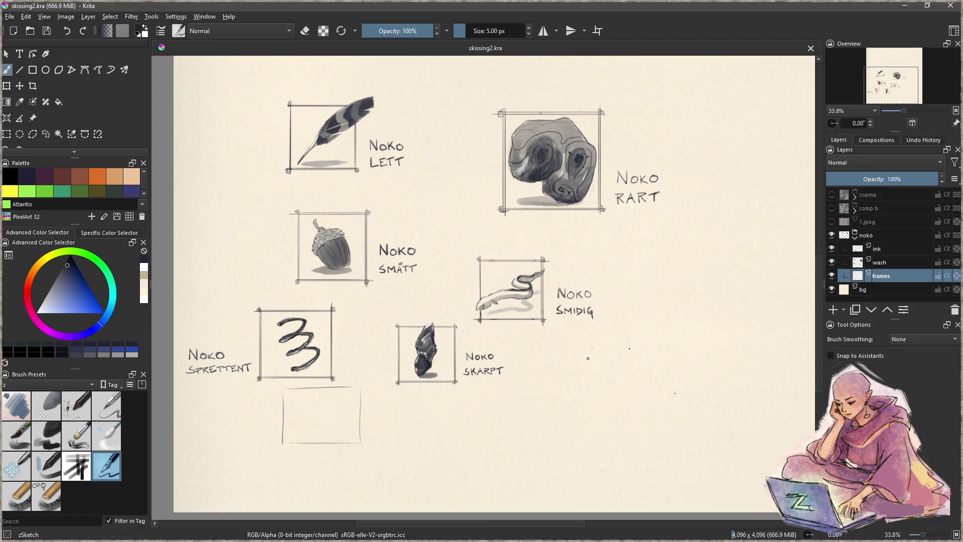
key(l)
mouse_move(378, 437)
mouse_down()
mouse_move(362, 374)
mouse_move(283, 387)
mouse_move(353, 480)
mouse_move(381, 465)
mouse_up()
key(ctrl+shift+a)
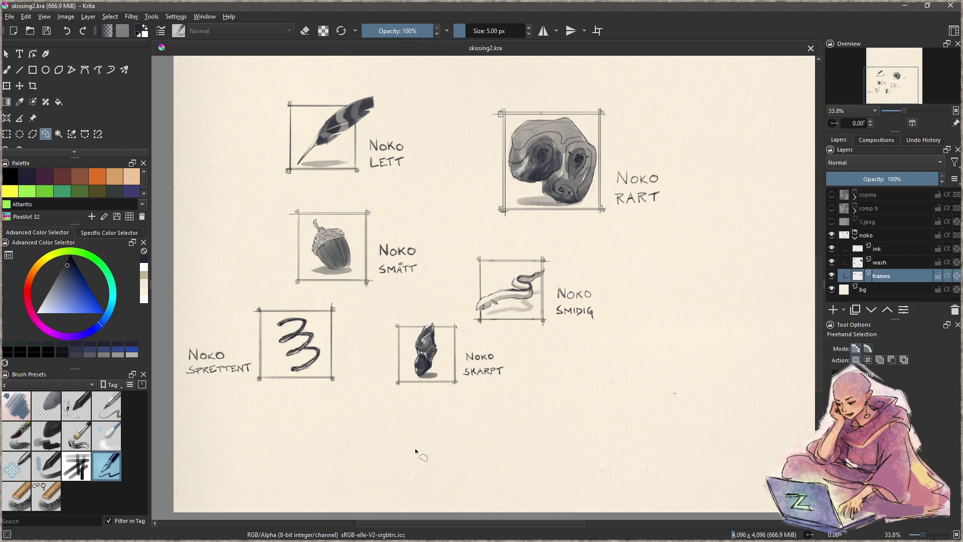
key(b)
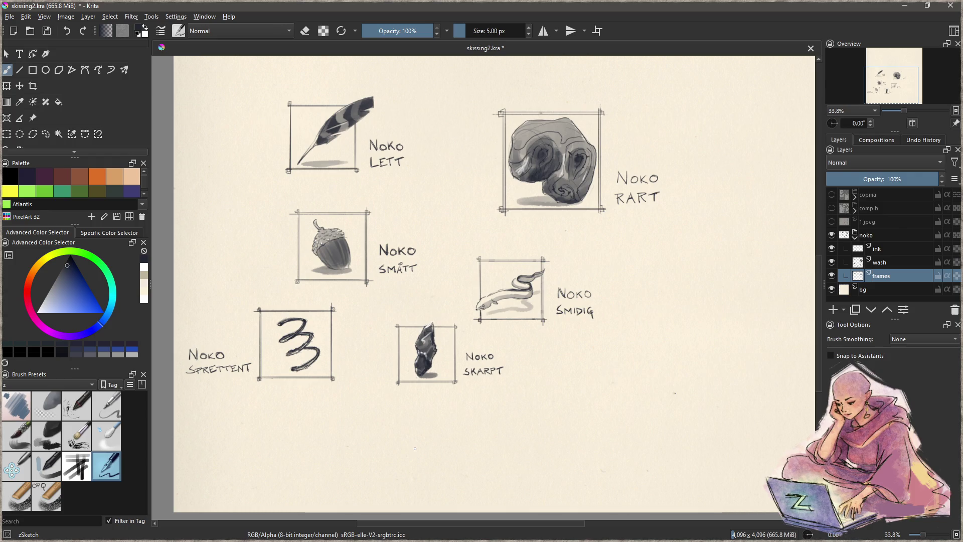
Box the Noko Rart rock sketch with its label and export that region as noko rart.png
click(7, 134)
mouse_move(492, 219)
mouse_down()
mouse_move(706, 92)
mouse_move(665, 91)
mouse_move(668, 98)
mouse_up()
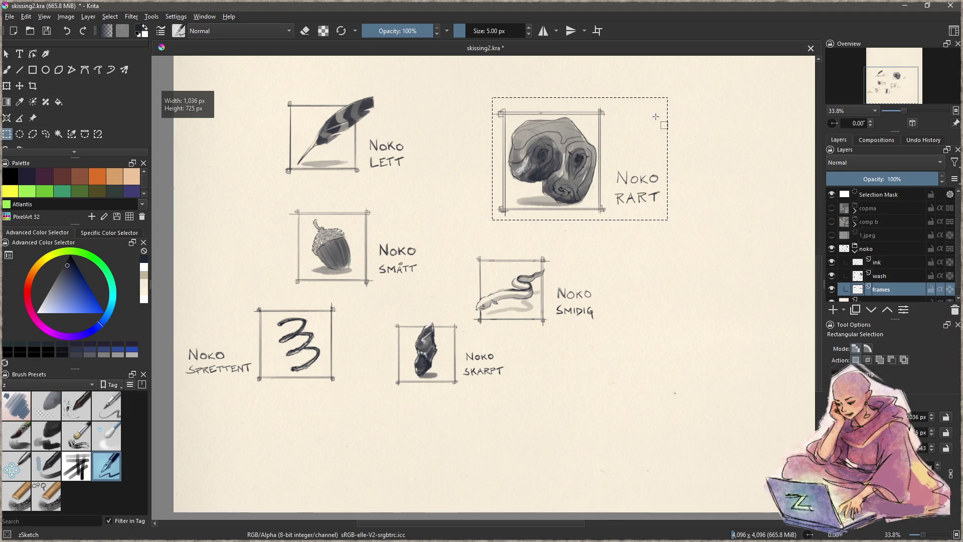
click(14, 18)
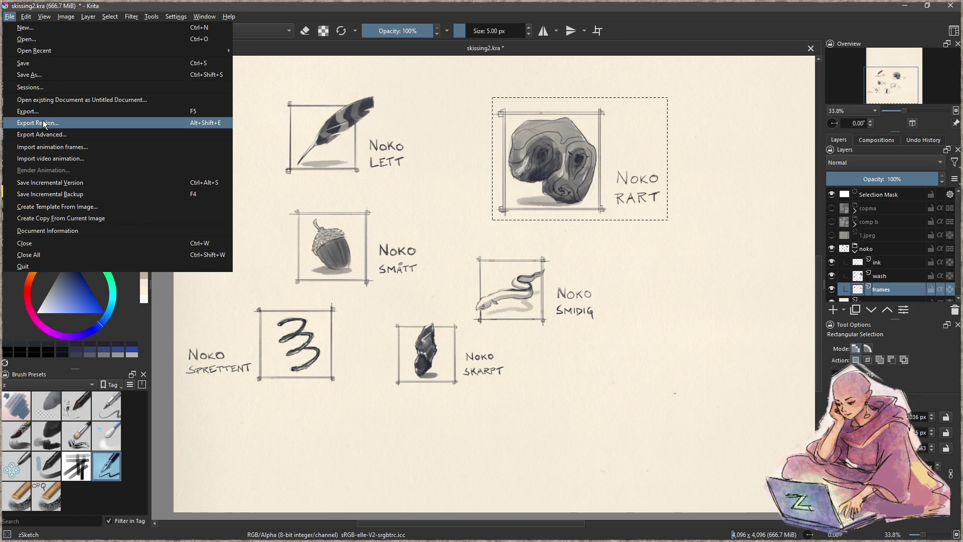
click(652, 281)
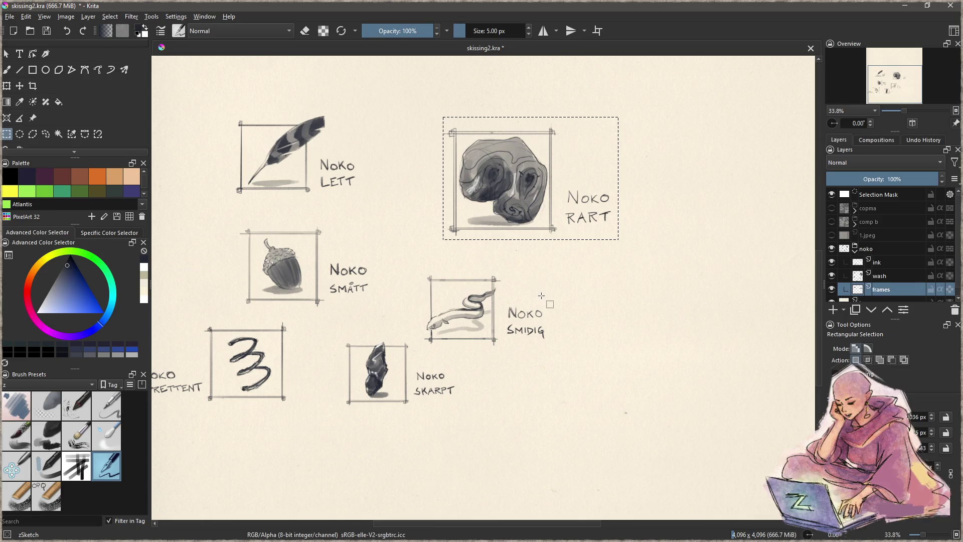
drag(553, 301, 583, 289)
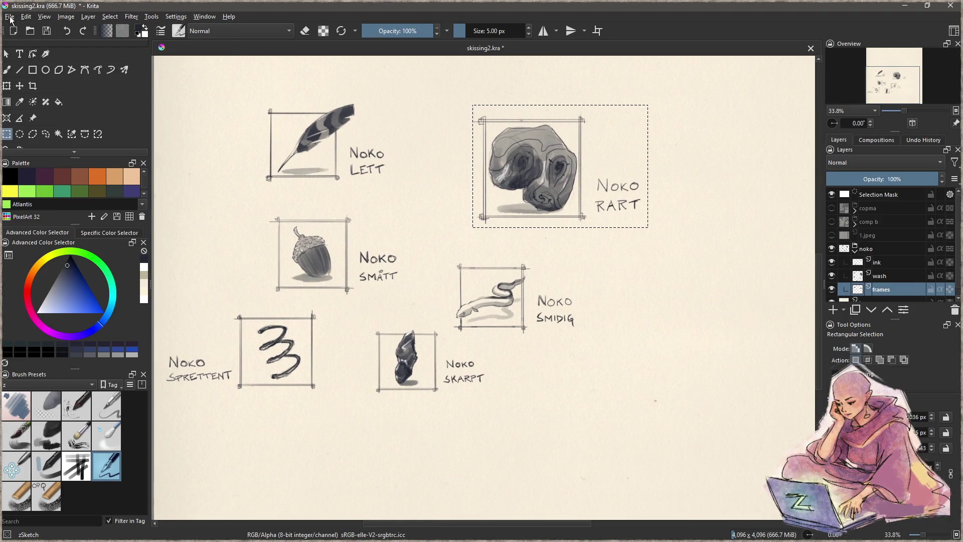
click(10, 17)
click(97, 122)
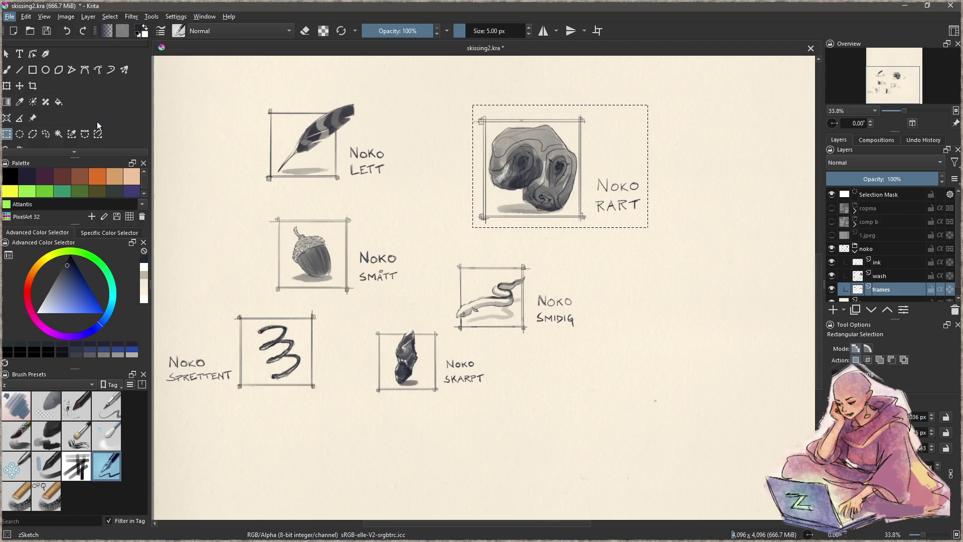
text(noko rart)
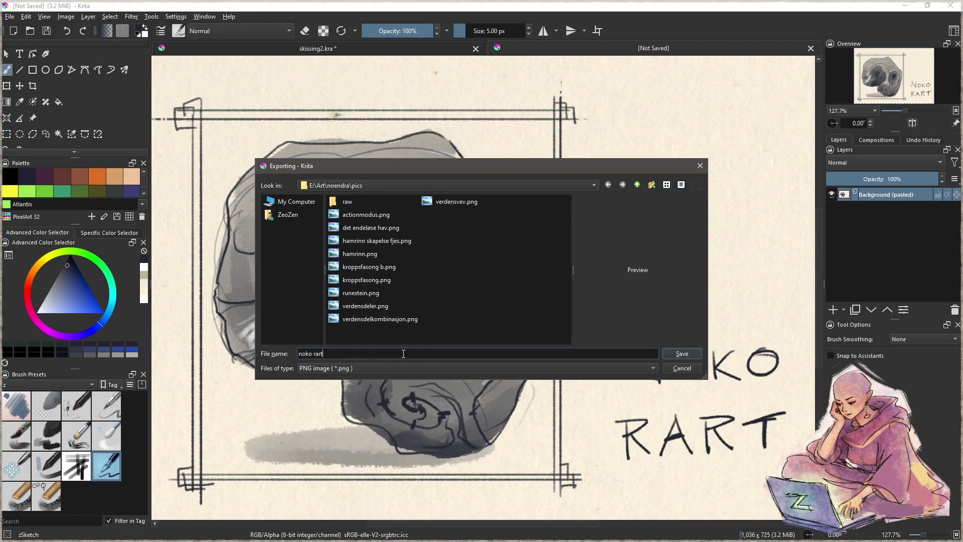
click(688, 354)
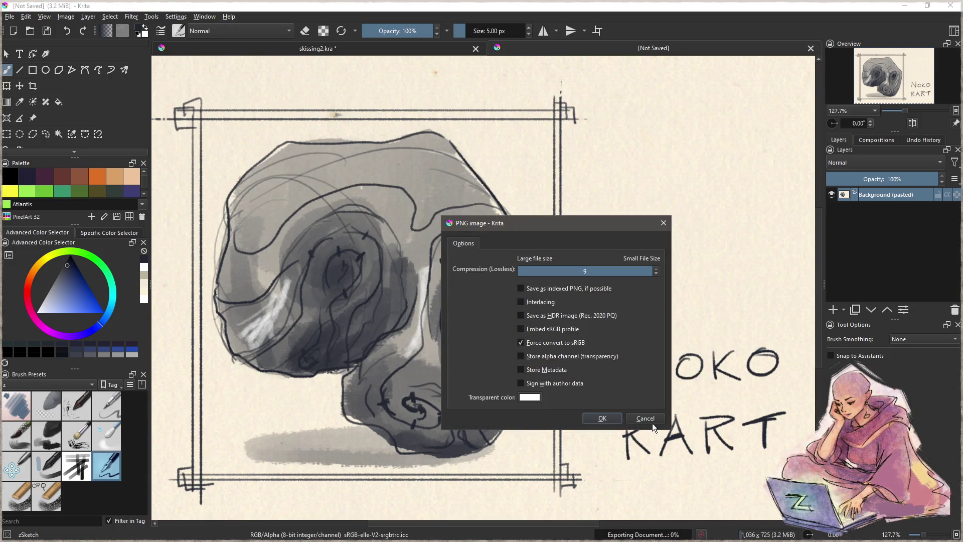
click(585, 419)
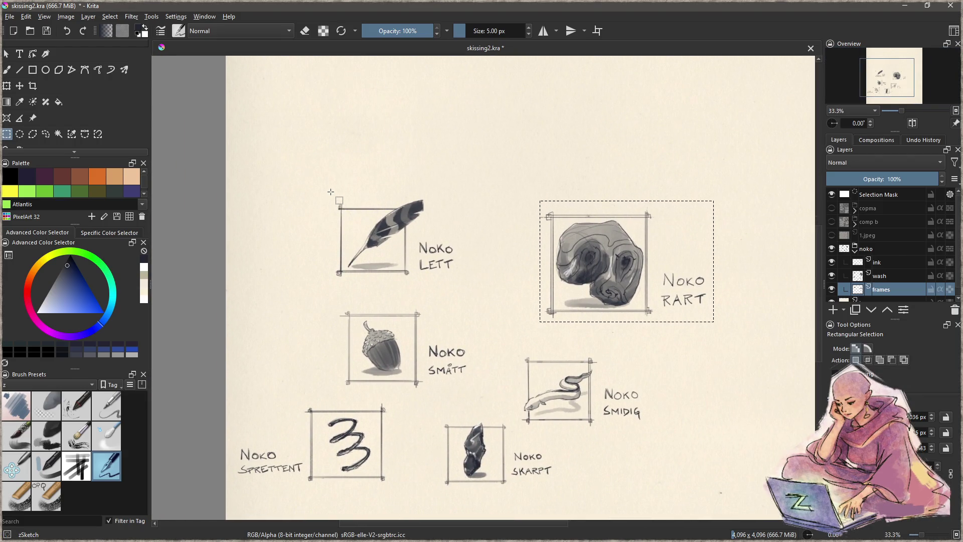
Box the Noko Lett feather sketch and export the region as noko lett.png
mouse_move(330, 192)
mouse_down()
mouse_move(421, 285)
mouse_move(463, 288)
mouse_up()
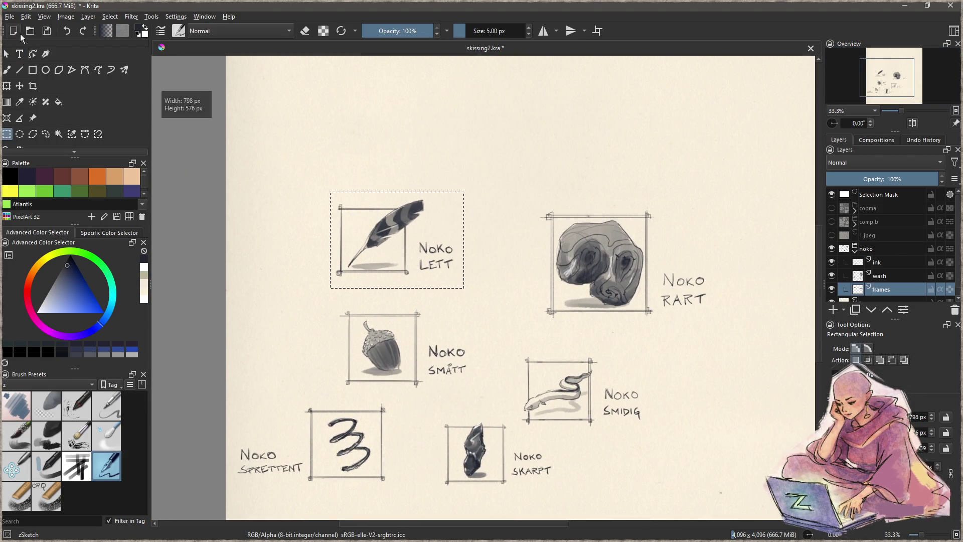
click(9, 17)
click(72, 128)
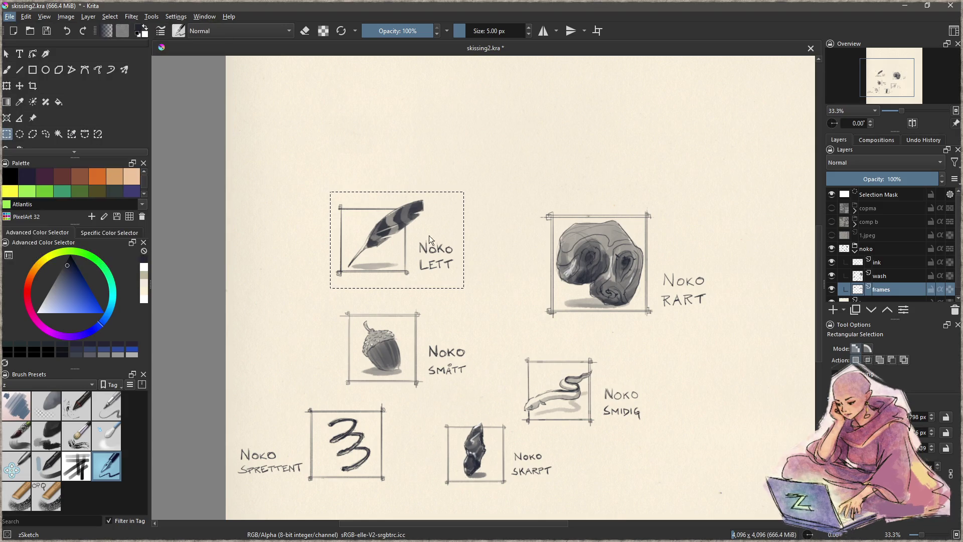
text(noko lett)
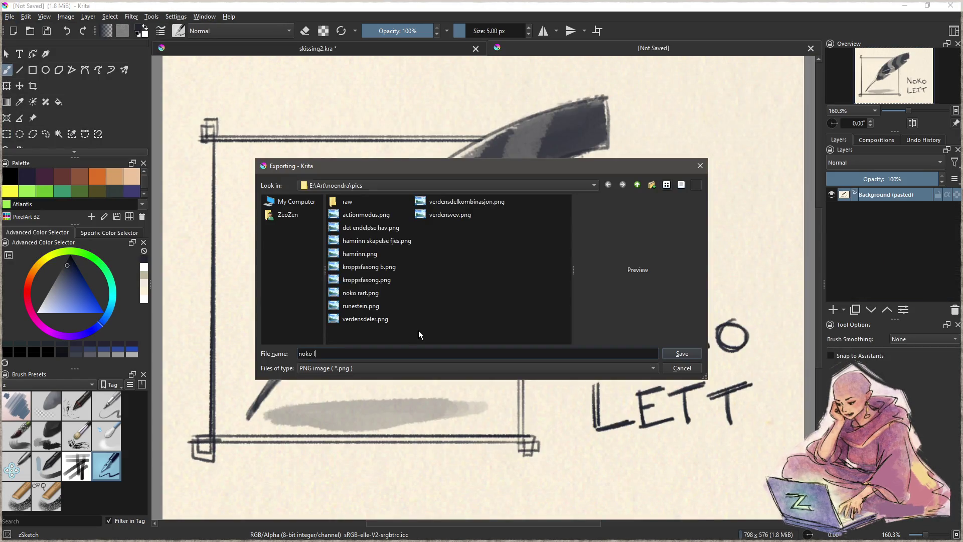
key(Return)
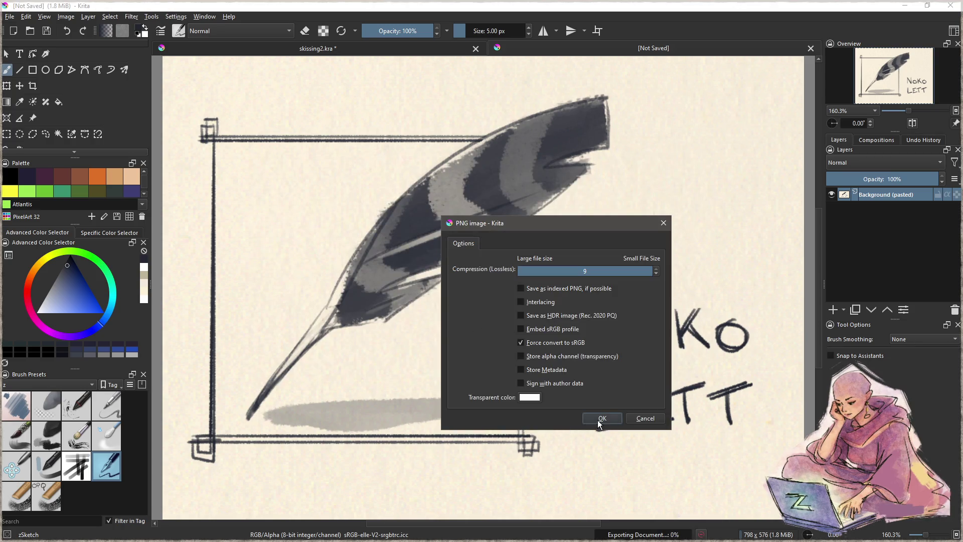
click(601, 418)
Box the Noko Smidig eel sketch and export the region as noko smidig.png
scroll(589, 398, up, 3)
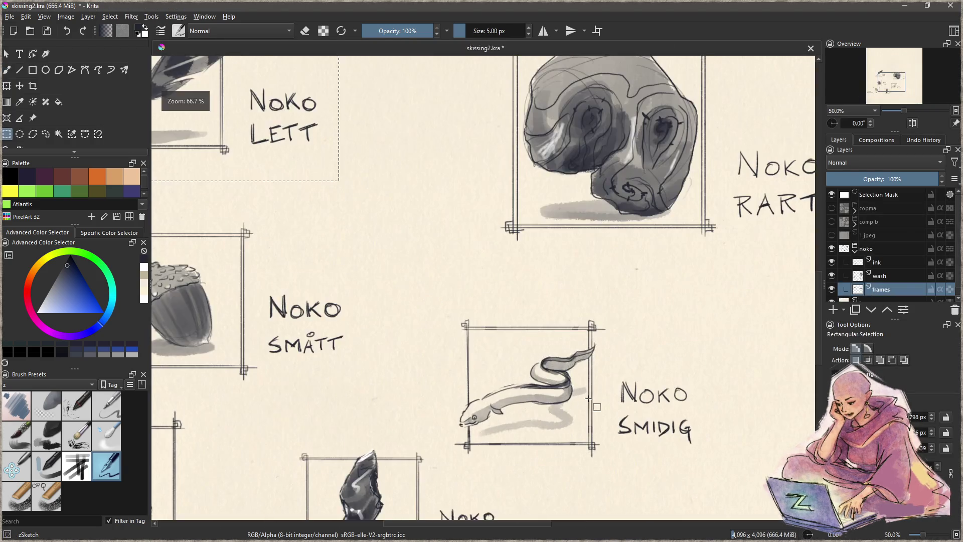
mouse_move(399, 383)
mouse_down()
mouse_move(604, 217)
mouse_move(662, 209)
mouse_up()
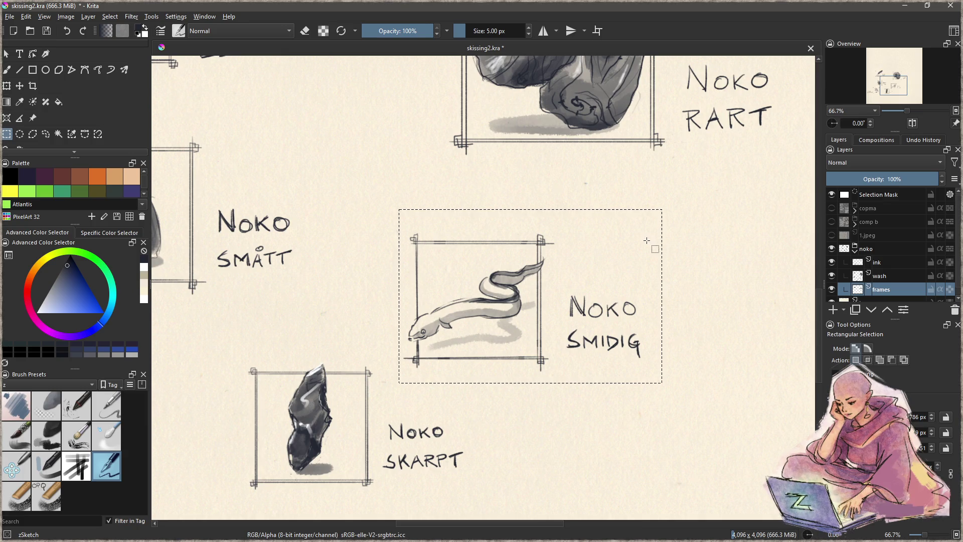
click(9, 16)
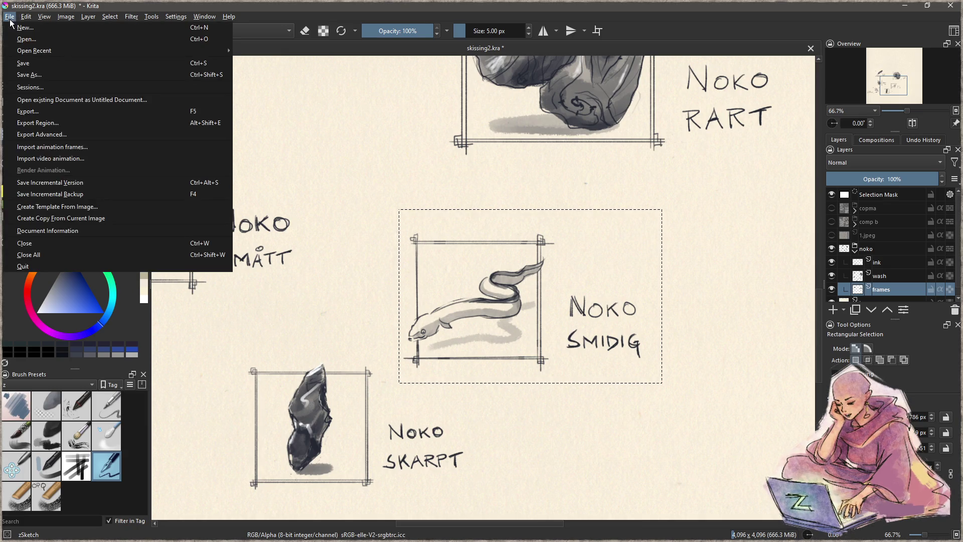
click(38, 123)
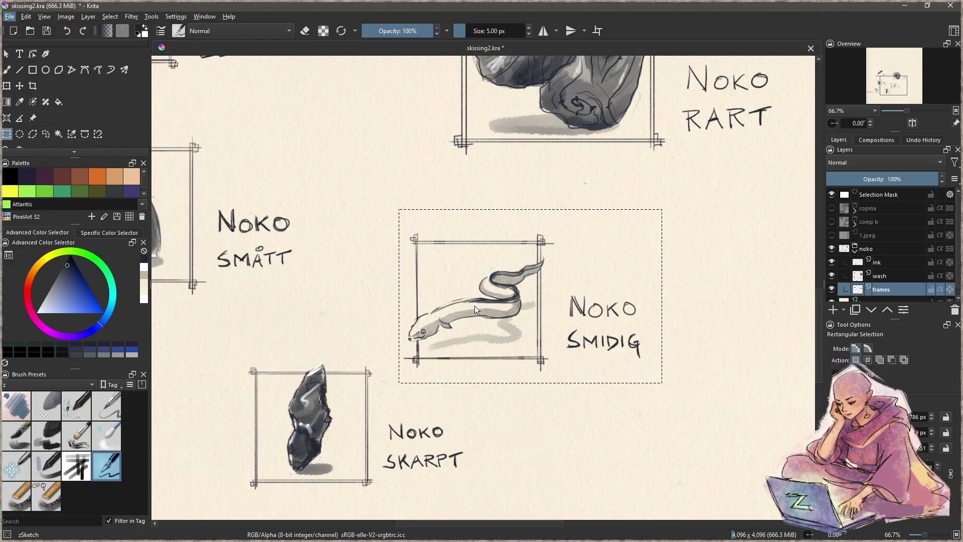
text(noko smidig)
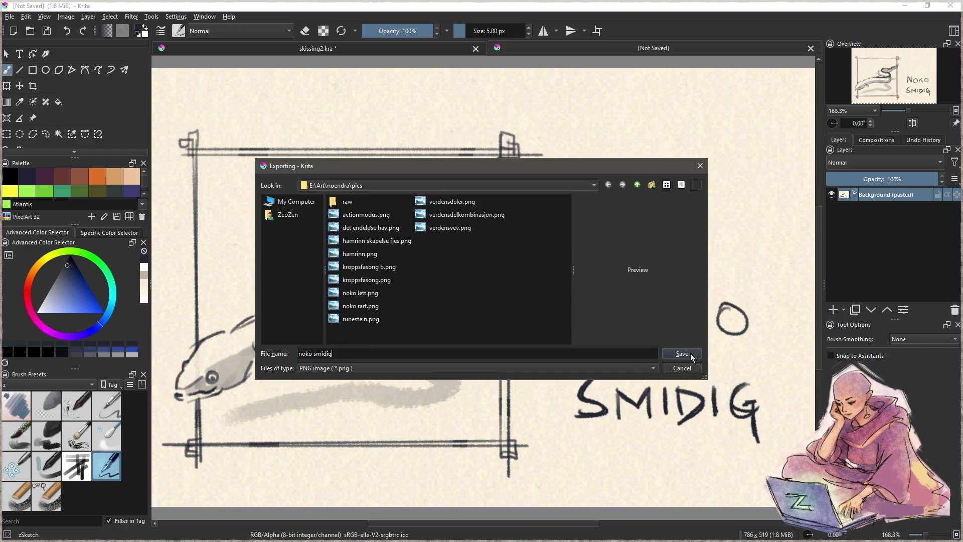
click(690, 354)
click(603, 418)
scroll(542, 361, up, 3)
scroll(457, 294, up, 1)
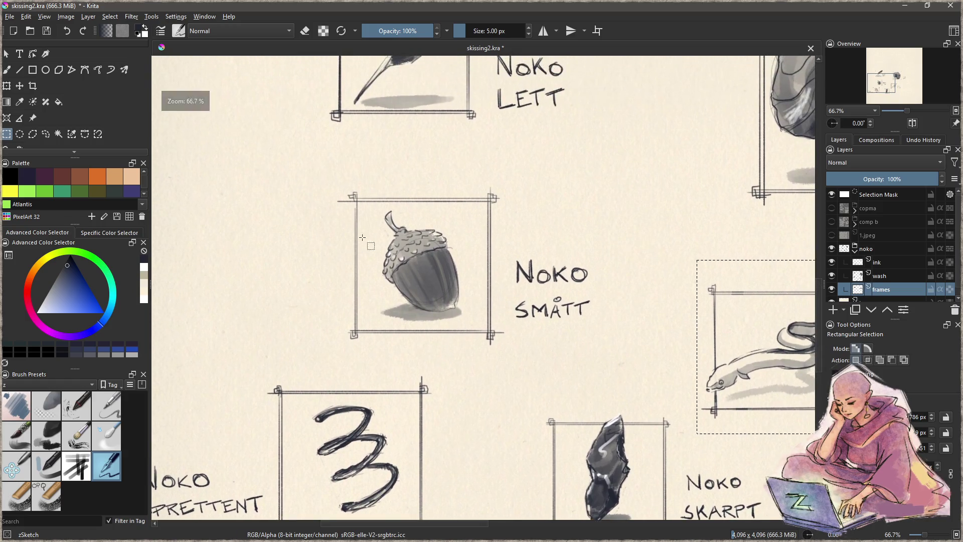
Box the Noko Smått acorn sketch and export the region as noko smått.png
mouse_move(334, 179)
mouse_down()
mouse_move(566, 381)
mouse_move(616, 371)
mouse_move(613, 356)
mouse_up()
click(10, 16)
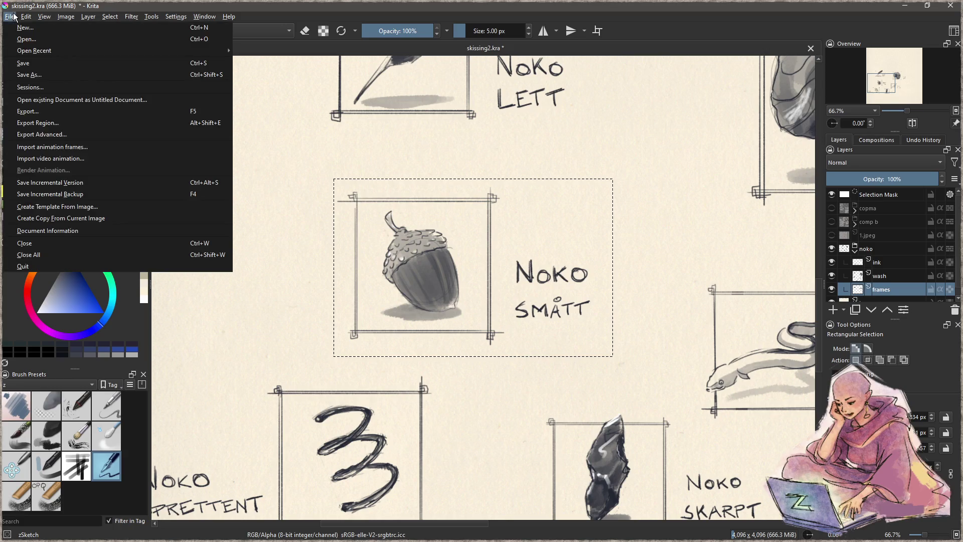
click(45, 124)
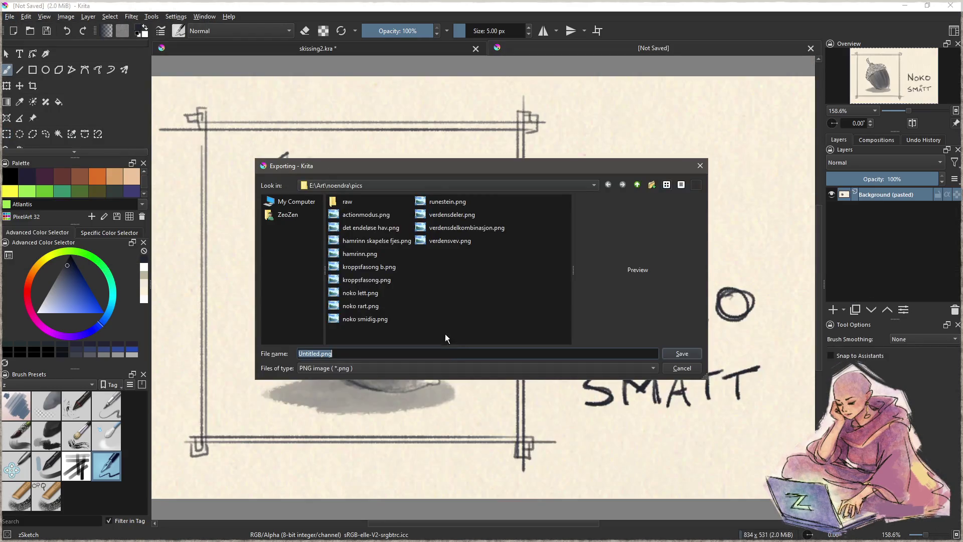
text(noko s)
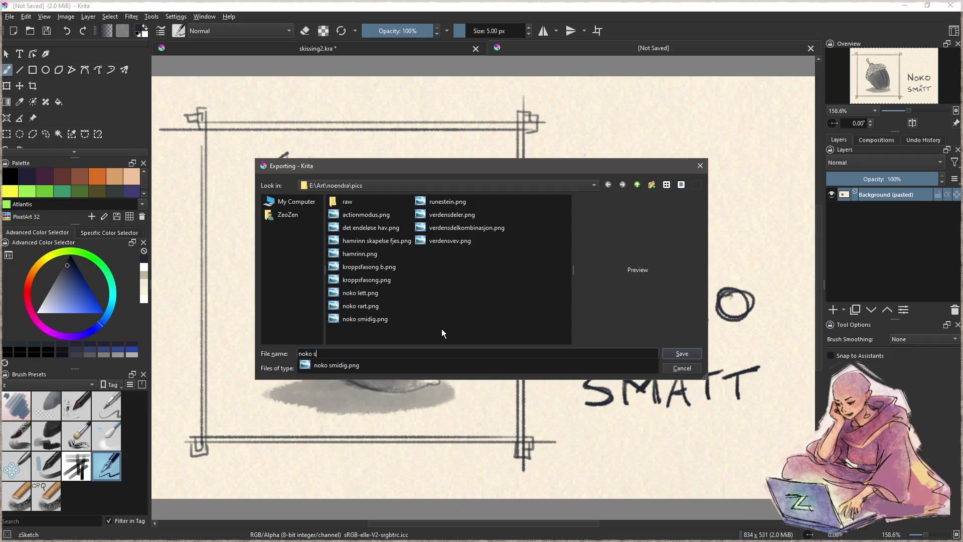
text(mått)
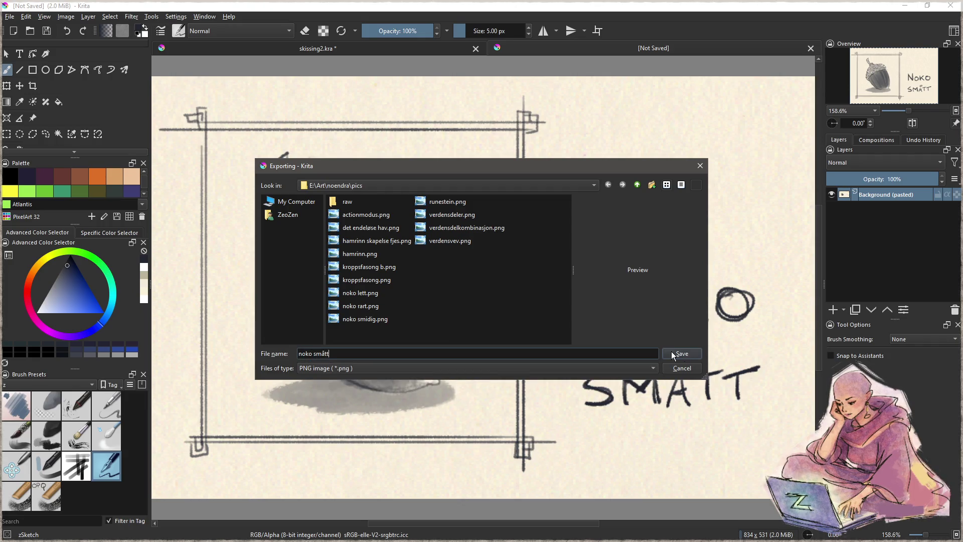
click(672, 354)
click(602, 418)
Zoom out to see the whole page and make the ink layer active
key(ctrl+w)
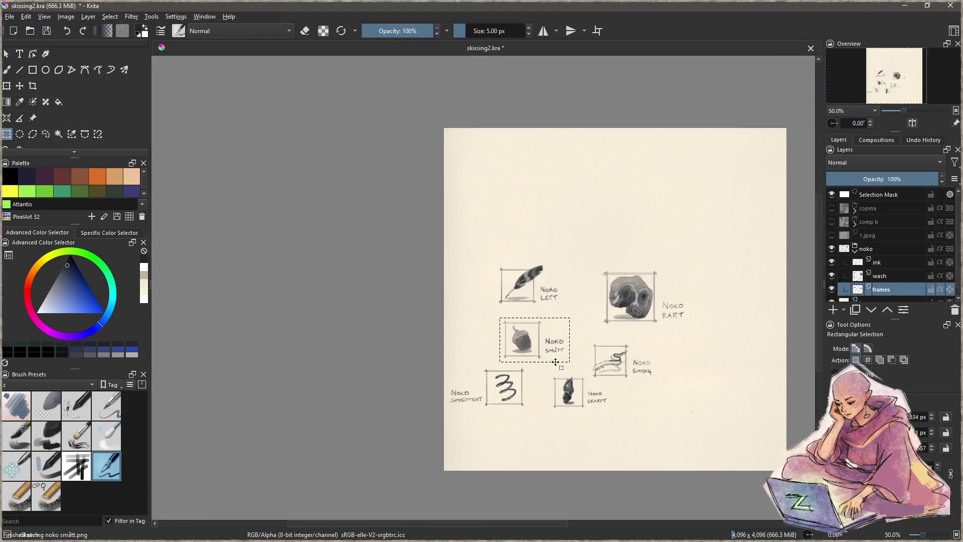
scroll(531, 356, up, 2)
scroll(526, 353, up, 4)
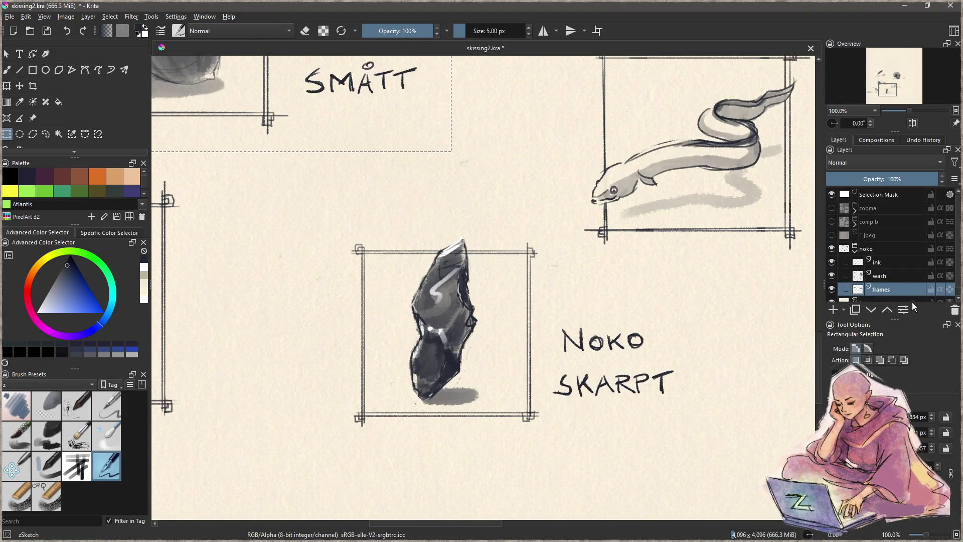
click(882, 261)
Lasso the Noko Skarpt label, move it left beside the stone, then deselect
key(l)
mouse_move(579, 304)
mouse_down()
mouse_move(550, 346)
mouse_move(581, 425)
mouse_move(584, 306)
mouse_up()
key(t)
drag(657, 380, 336, 394)
scroll(501, 386, left, 6)
key(ctrl+shift+a)
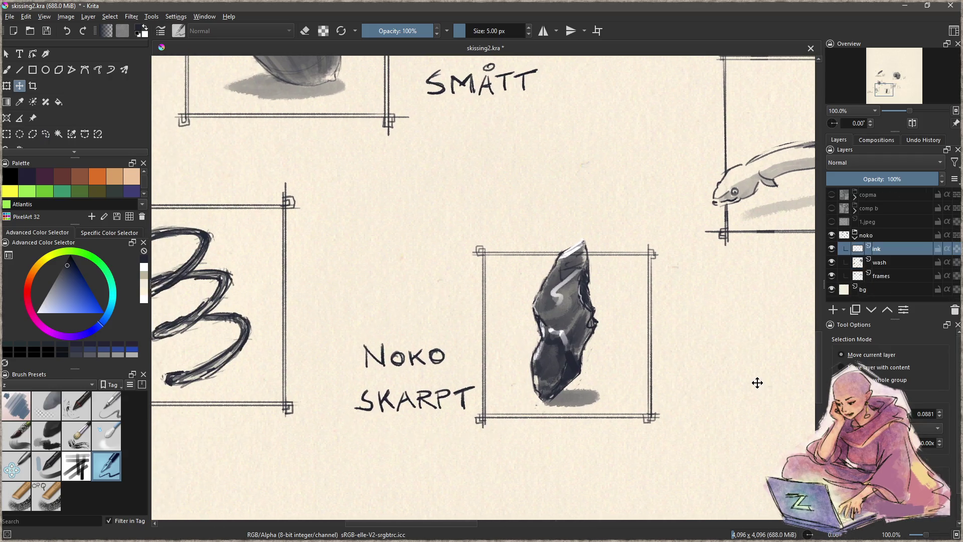
Export the boxed stone sketch as noko skarpt.png, then rectangle-select the Noko Sprettent sketch
key(ctrl+r)
mouse_move(341, 437)
mouse_down()
mouse_move(649, 257)
mouse_move(707, 203)
mouse_move(694, 206)
mouse_up()
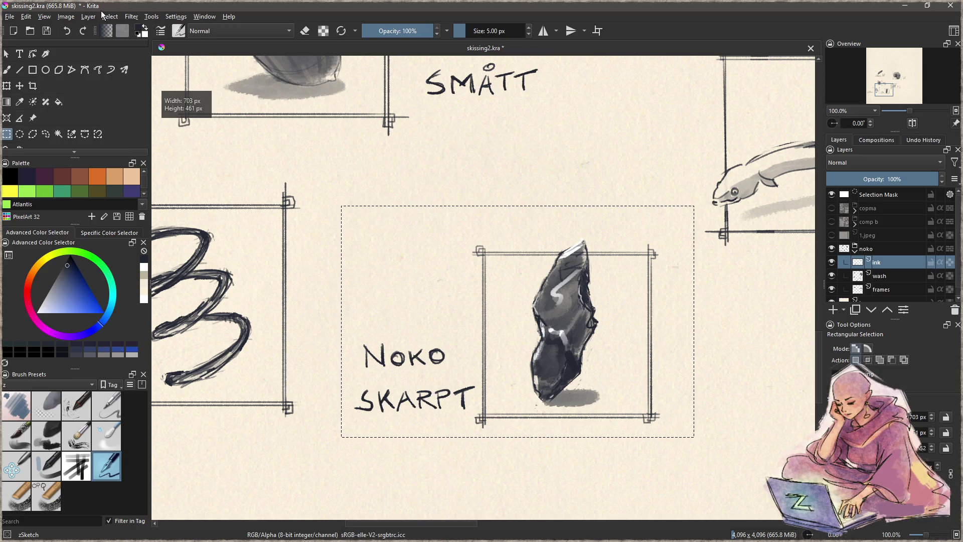
click(9, 18)
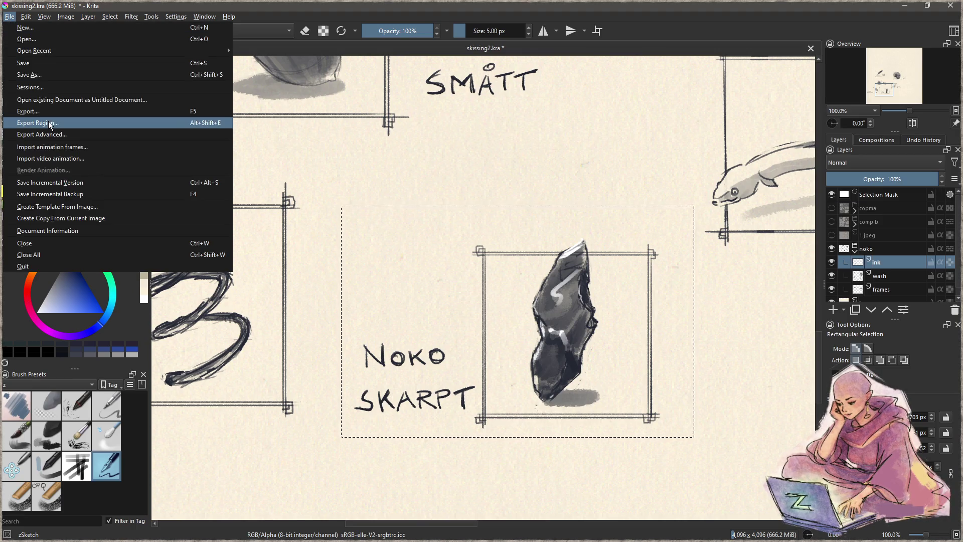
click(48, 122)
text(noko skarpt)
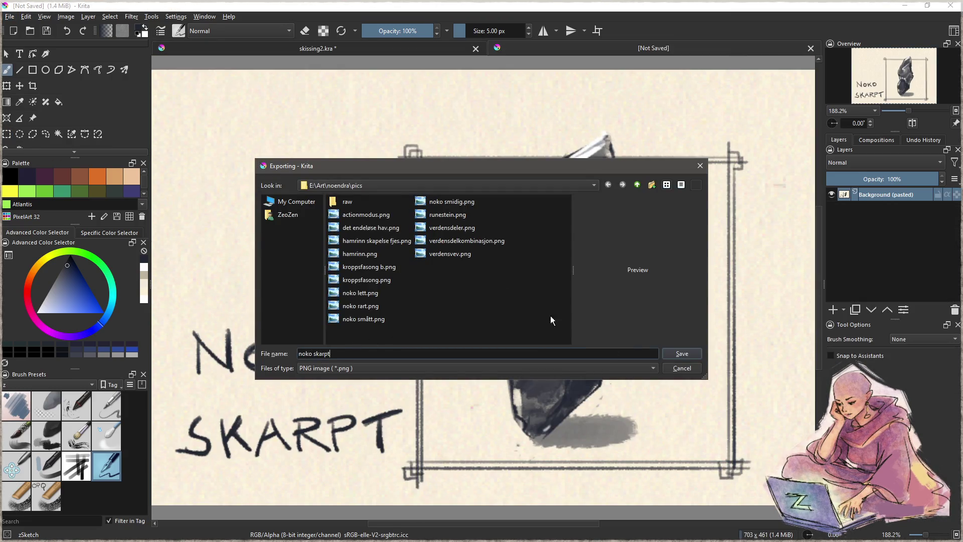
click(681, 353)
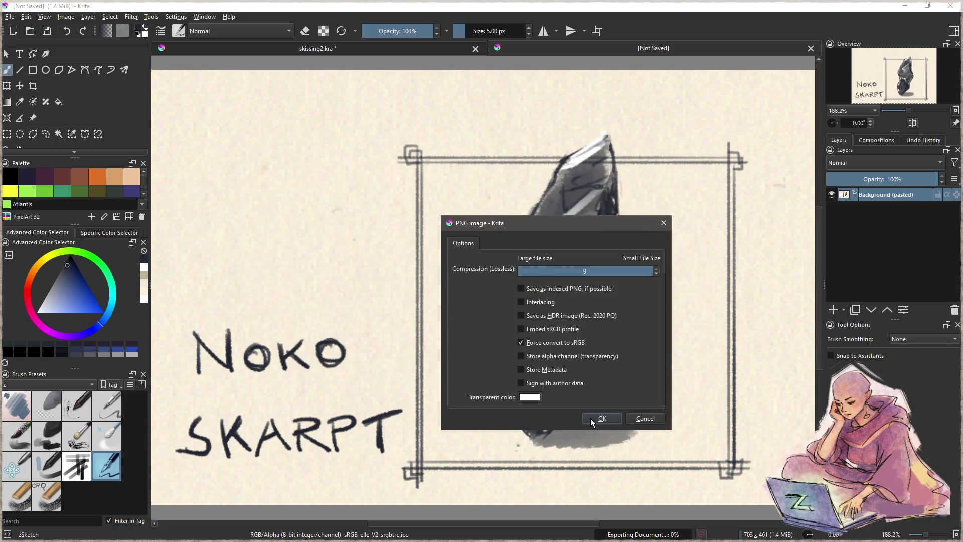
click(602, 419)
scroll(545, 394, up, 4)
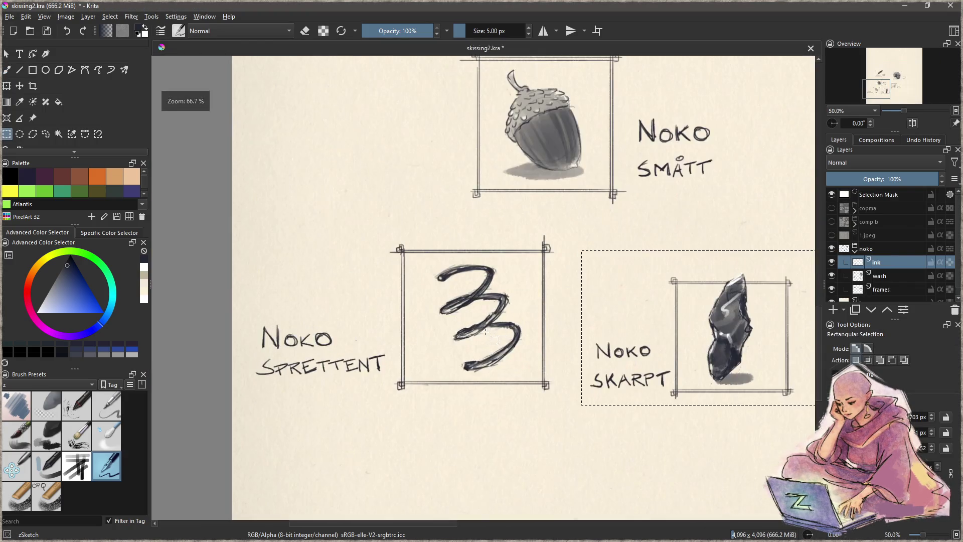
mouse_move(557, 399)
mouse_down()
mouse_move(236, 206)
mouse_move(253, 222)
mouse_up()
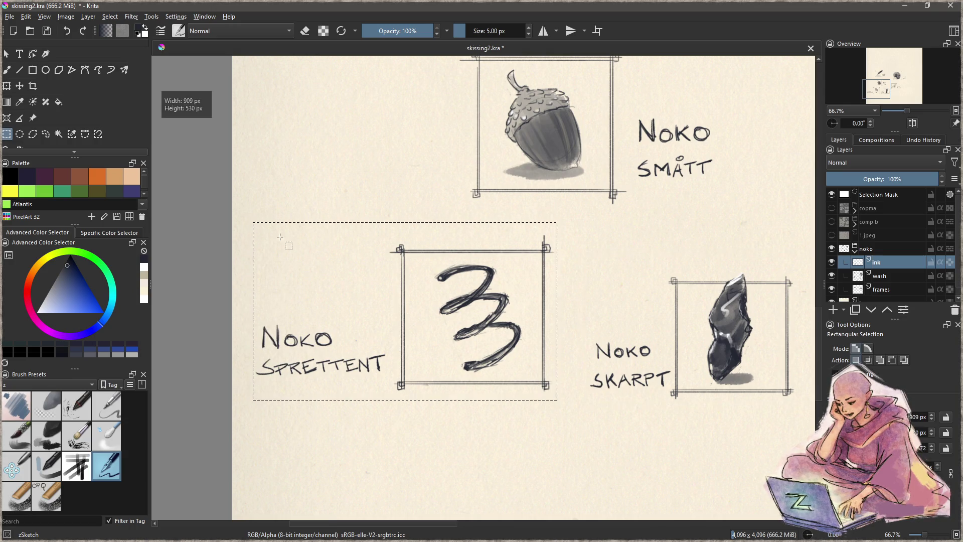
Export the selected region as noko sprettent.png, then deselect and save skissing2.kra
click(9, 16)
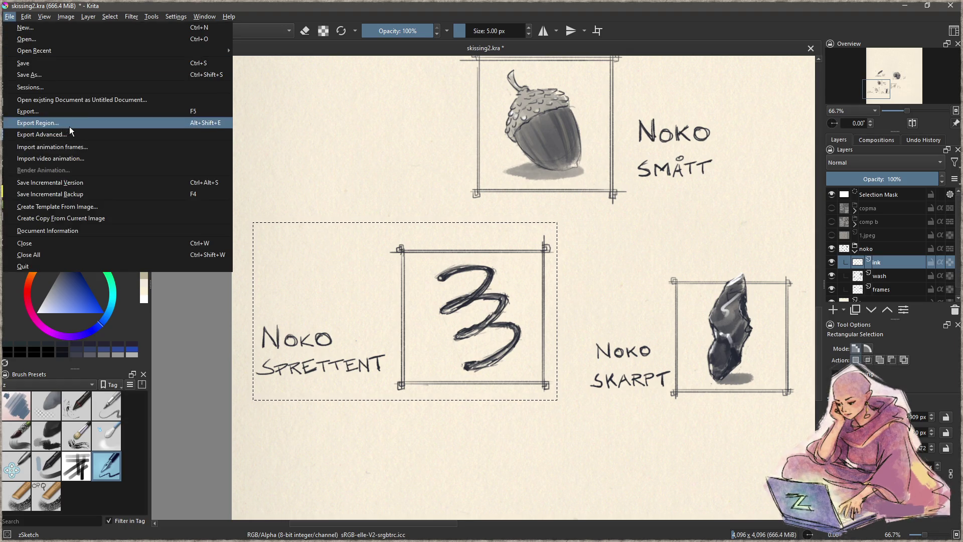
click(64, 124)
text(noko sprettent)
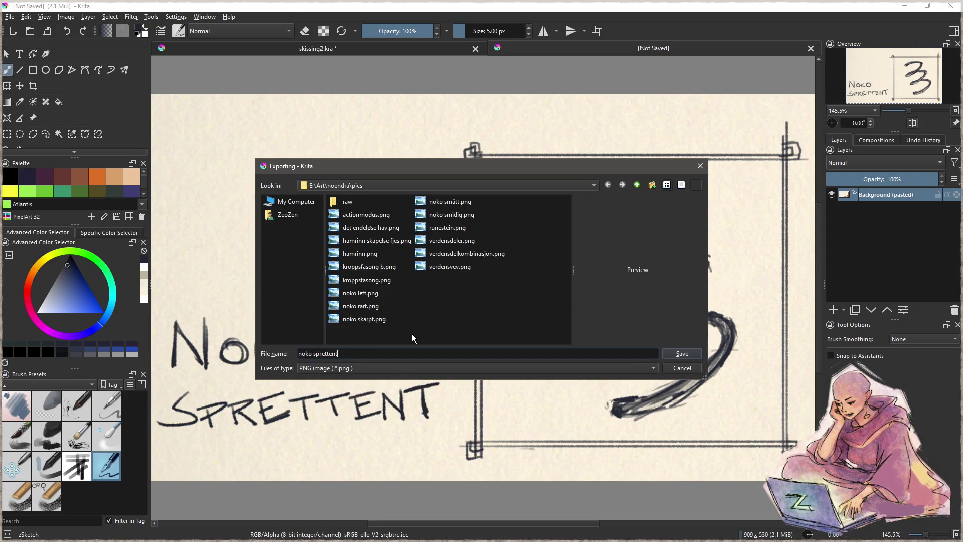
click(677, 353)
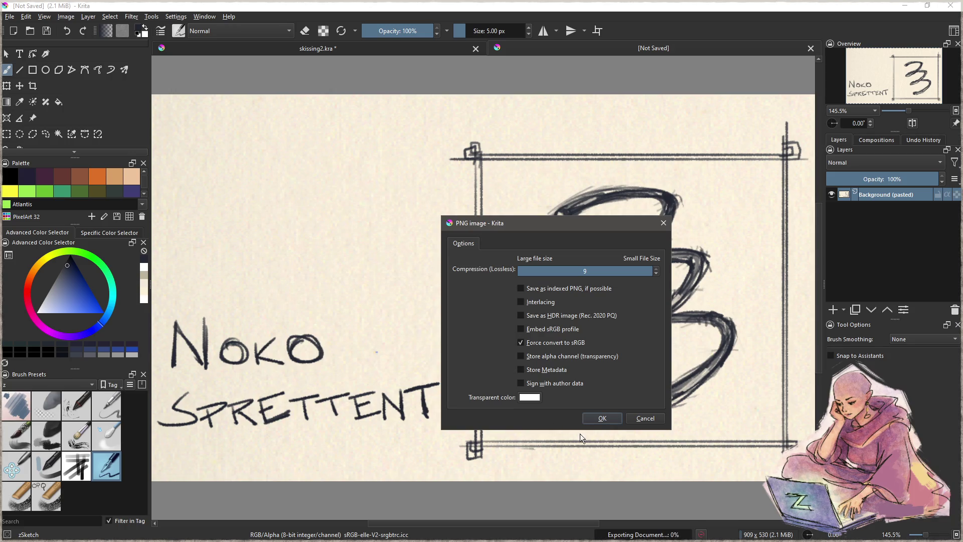
click(602, 419)
key(ctrl+w)
scroll(394, 311, down, 3)
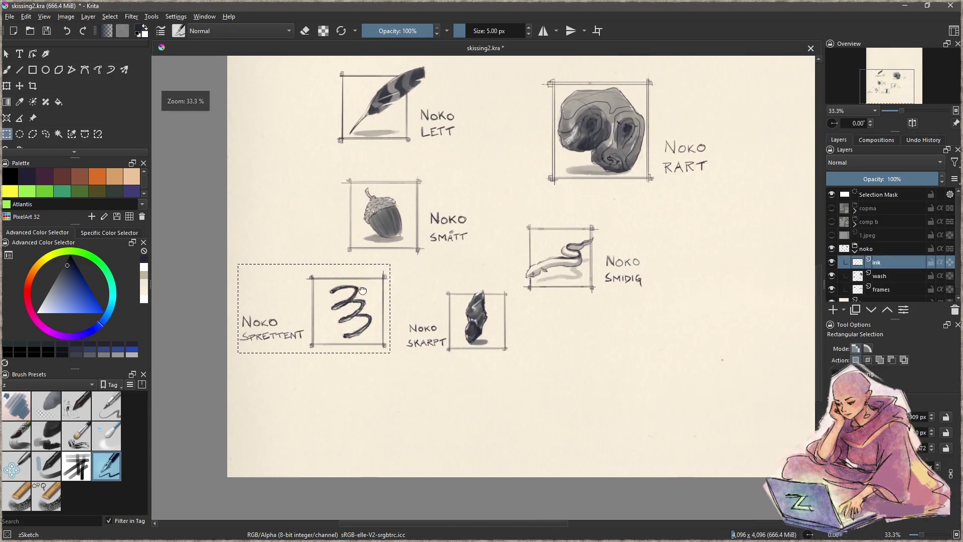
key(ctrl+shift+a)
key(ctrl+s)
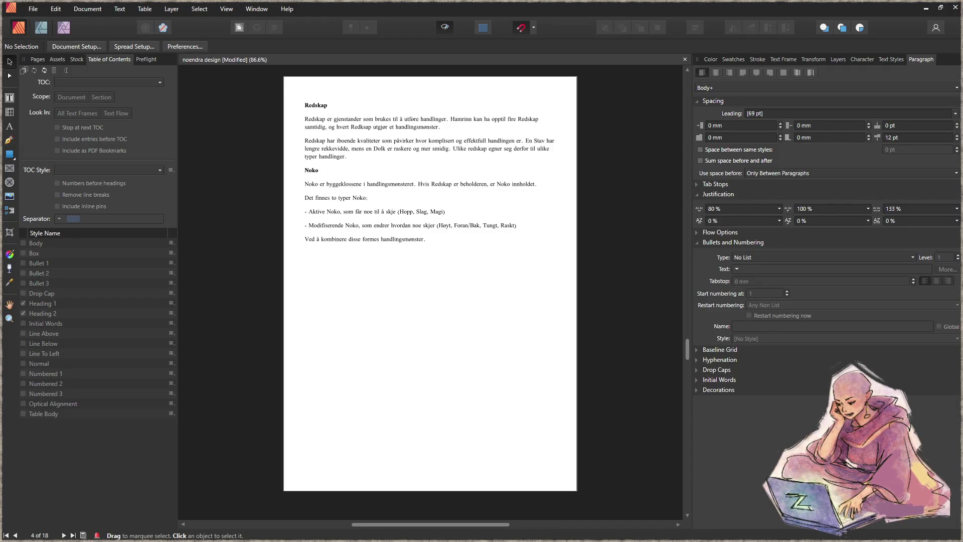
Shrink the text frame to fit its text and duplicate it lower on the page
click(354, 184)
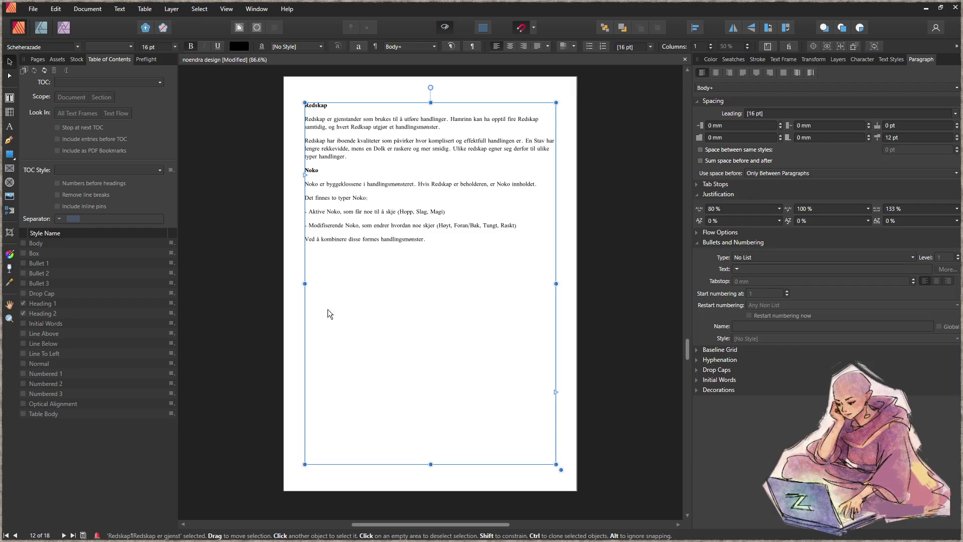
mouse_move(430, 463)
mouse_down()
mouse_move(430, 180)
mouse_move(430, 251)
mouse_up()
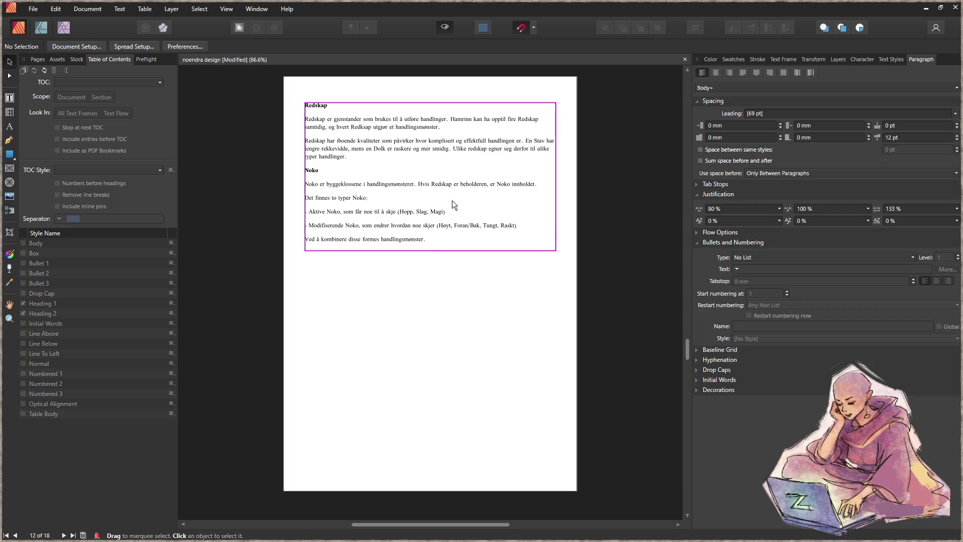
drag(415, 163, 415, 384)
Delete the Redskap text from the copied frame and shrink the copy to fit
double_click(400, 371)
drag(354, 371, 233, 320)
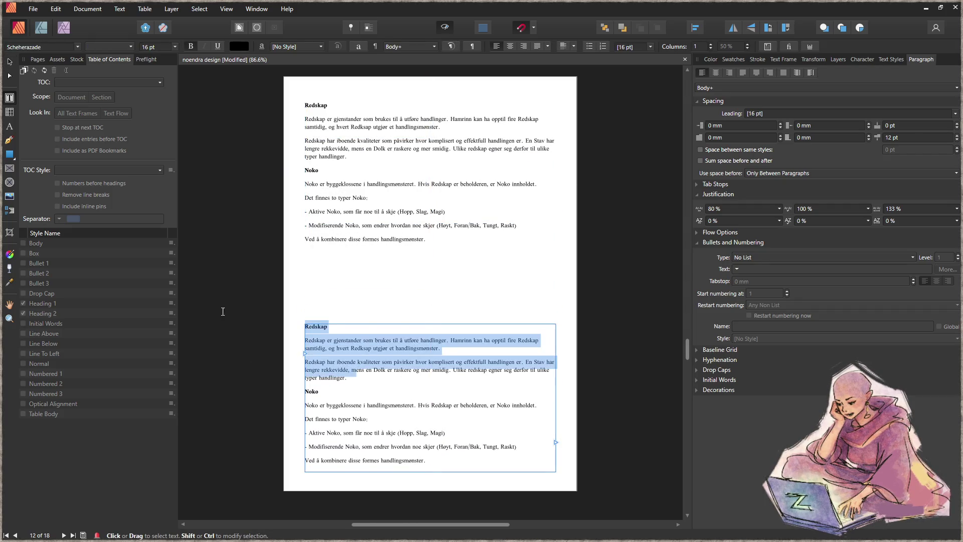
key(BackSpace)
drag(540, 331, 280, 323)
key(BackSpace)
key(Delete)
drag(430, 472, 430, 409)
Delete the Noko section from the upper frame and shrink it to fit Redskap
click(361, 181)
mouse_move(426, 239)
mouse_down()
mouse_move(256, 183)
mouse_move(258, 172)
mouse_up()
key(BackSpace)
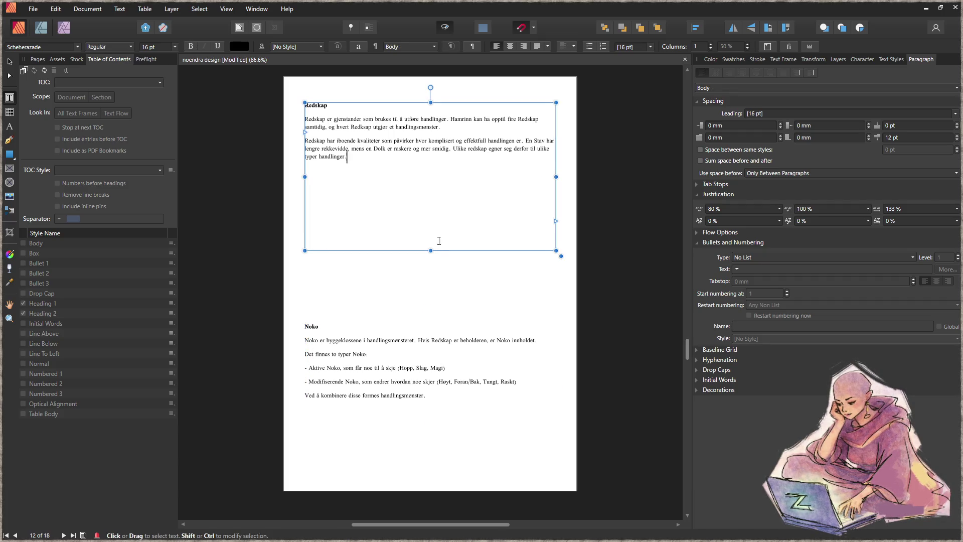
drag(430, 250, 428, 168)
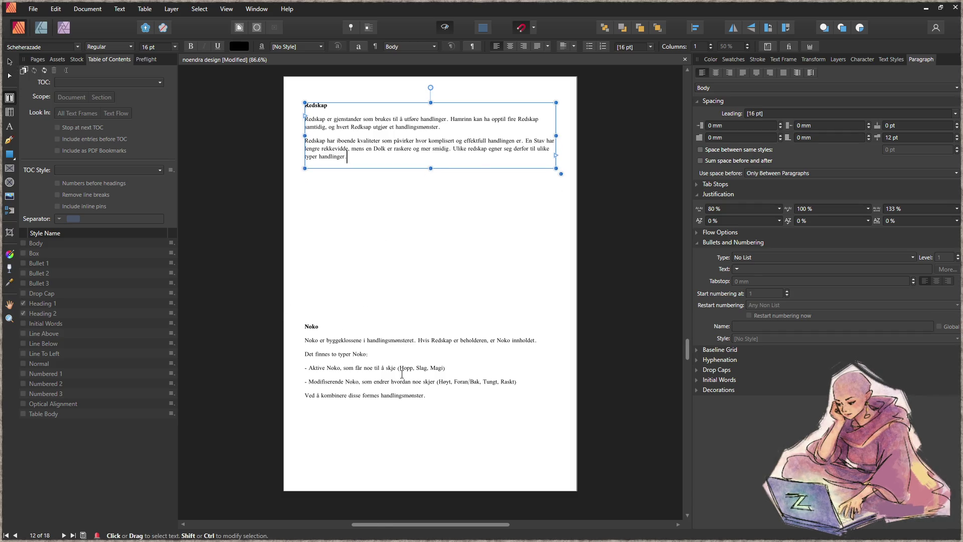
Set Space After to 5 pt for the Noko body paragraphs
click(315, 343)
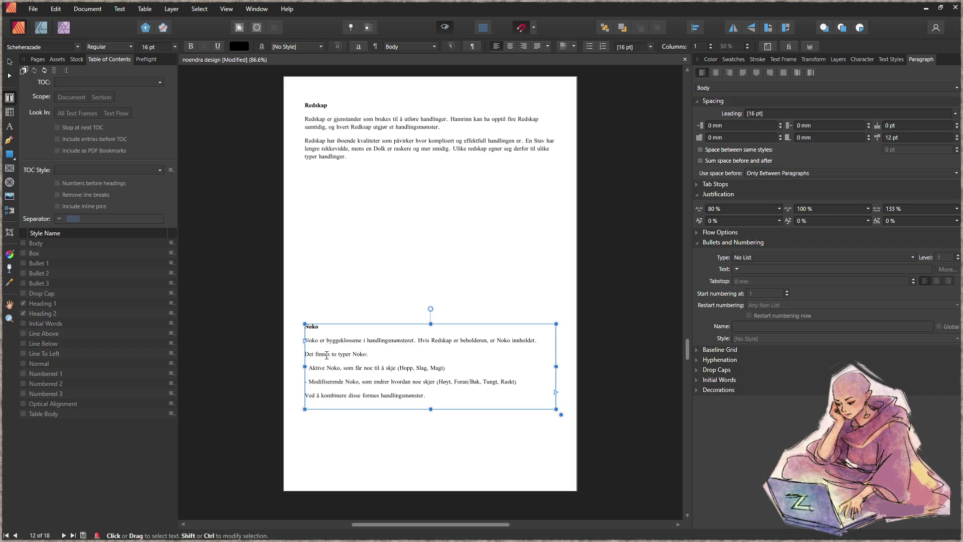
mouse_move(444, 399)
mouse_down()
mouse_move(307, 329)
mouse_move(305, 340)
mouse_up()
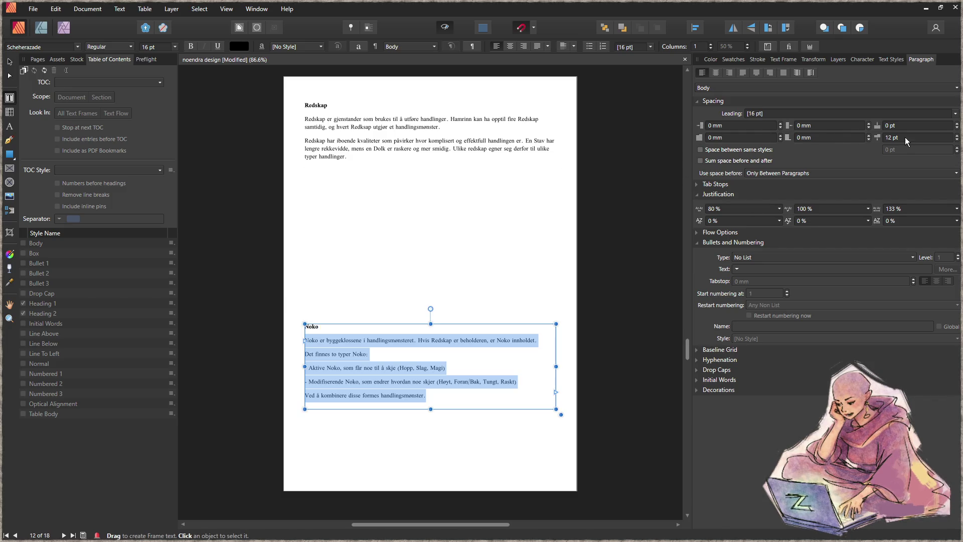
click(958, 144)
click(958, 144)
click(957, 144)
click(958, 144)
click(957, 144)
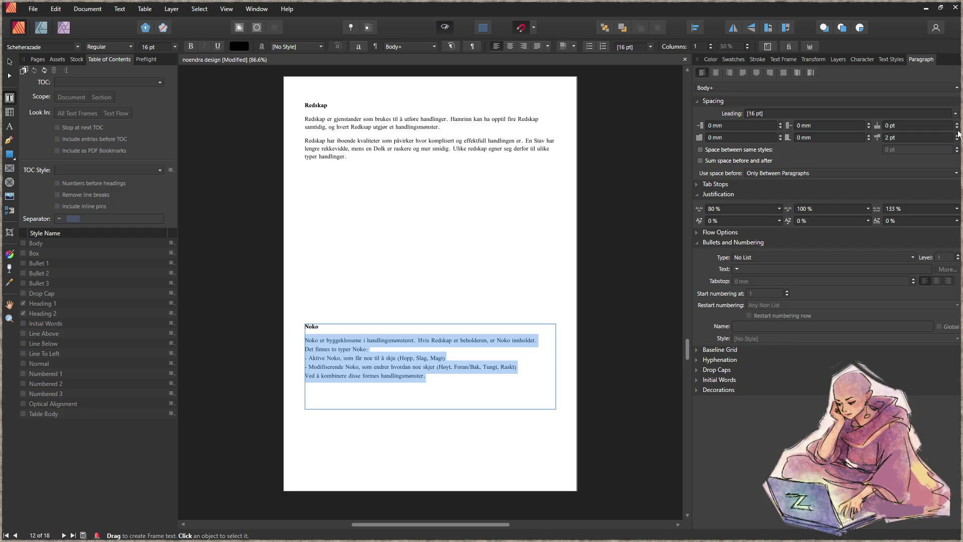
click(958, 137)
click(958, 136)
click(958, 137)
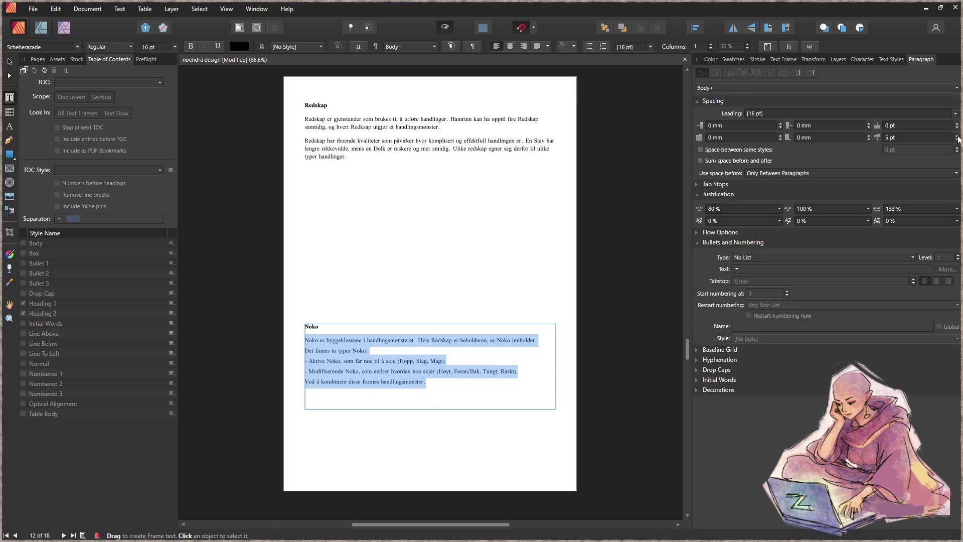
Update the Body text style to match the selected paragraphs
click(782, 59)
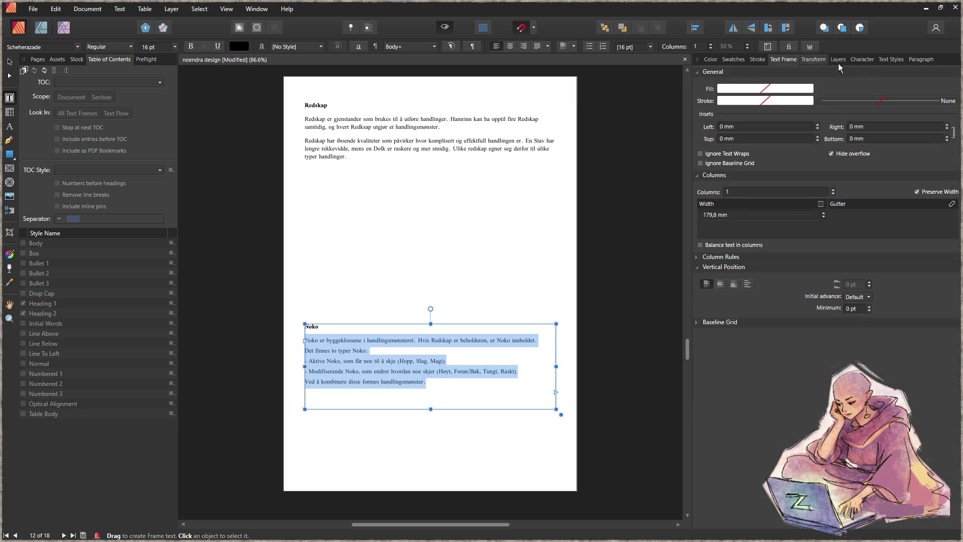
click(890, 59)
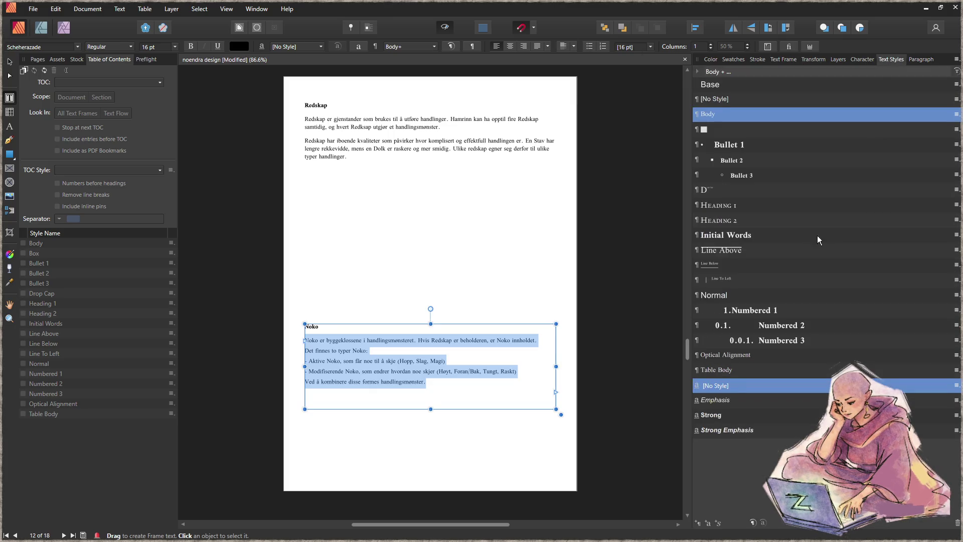
right_click(720, 116)
click(572, 197)
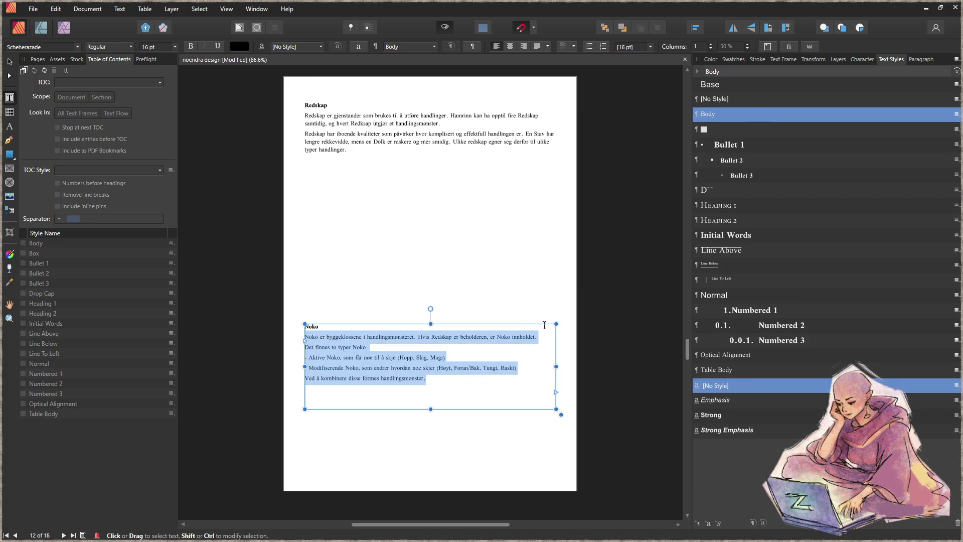
Make the Noko text frame narrower and adjust its height so the text rewraps
click(11, 62)
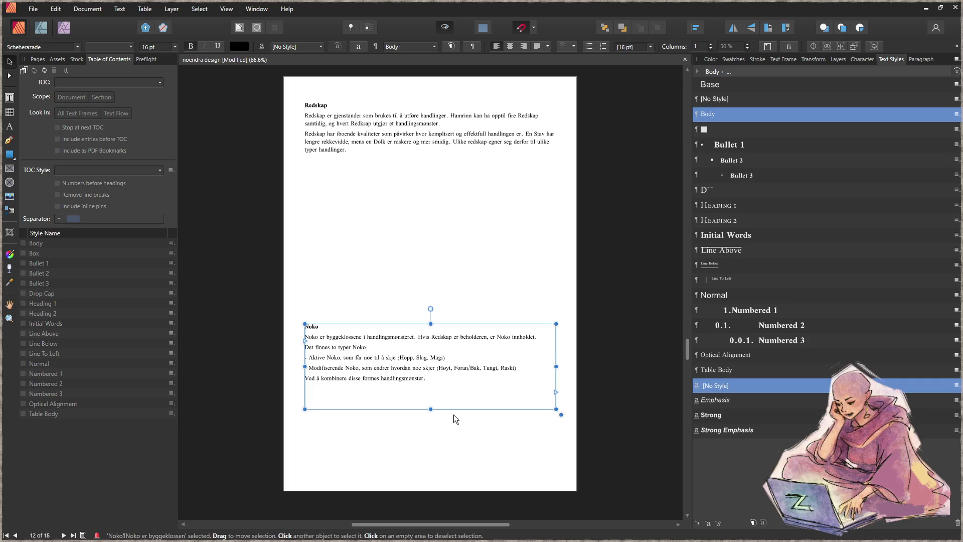
drag(455, 412, 446, 397)
drag(555, 358, 448, 369)
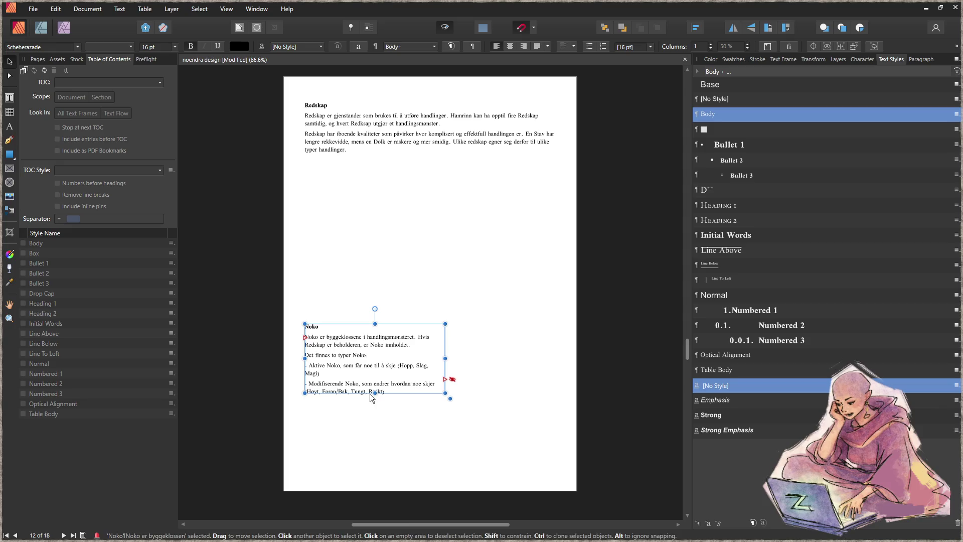
mouse_move(375, 393)
mouse_down()
mouse_move(360, 446)
mouse_move(371, 312)
mouse_up()
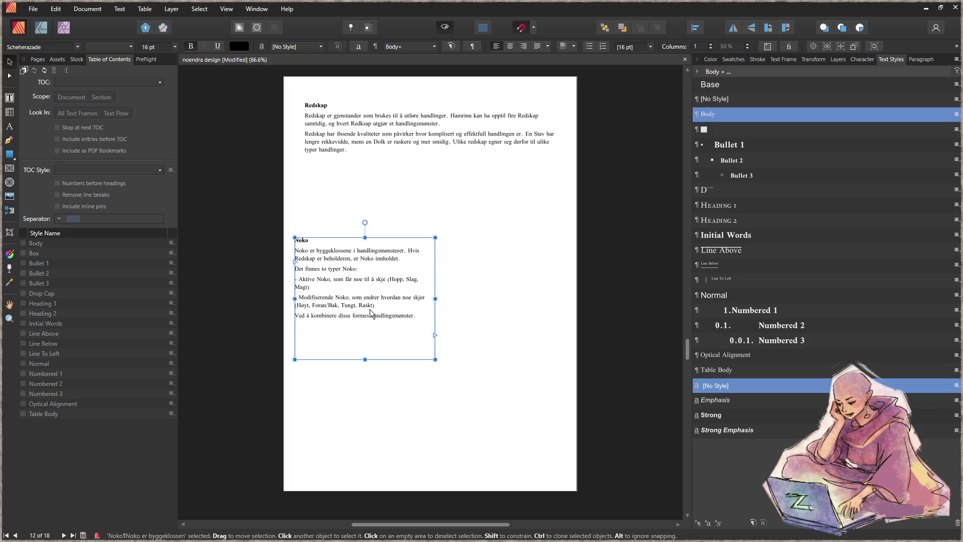
click(444, 404)
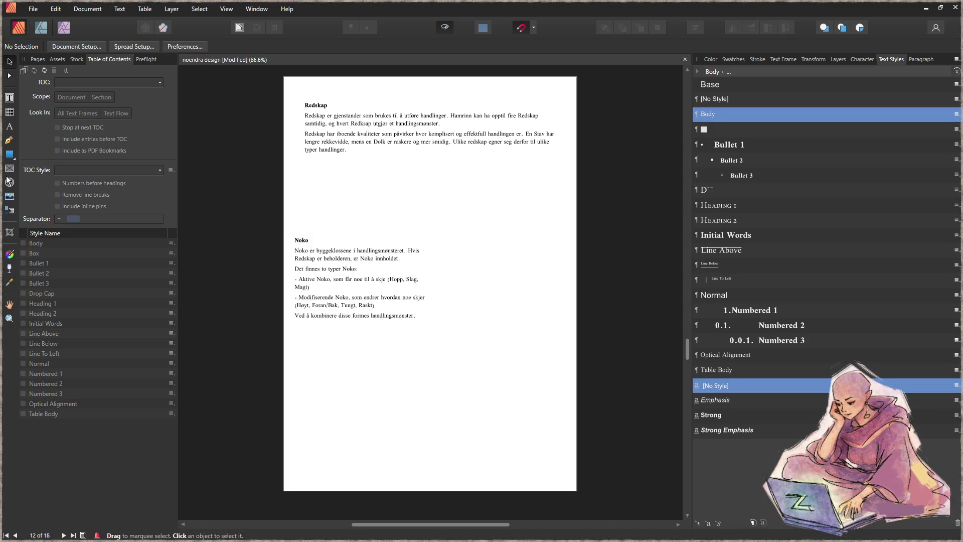
Place the feather, stone and dark stone sketches in a row below the Noko text
mouse_move(308, 329)
mouse_down()
mouse_move(374, 396)
mouse_move(470, 405)
mouse_up()
mouse_move(496, 333)
mouse_down()
mouse_move(559, 393)
mouse_move(481, 423)
mouse_move(444, 454)
mouse_move(316, 413)
mouse_move(312, 448)
mouse_up()
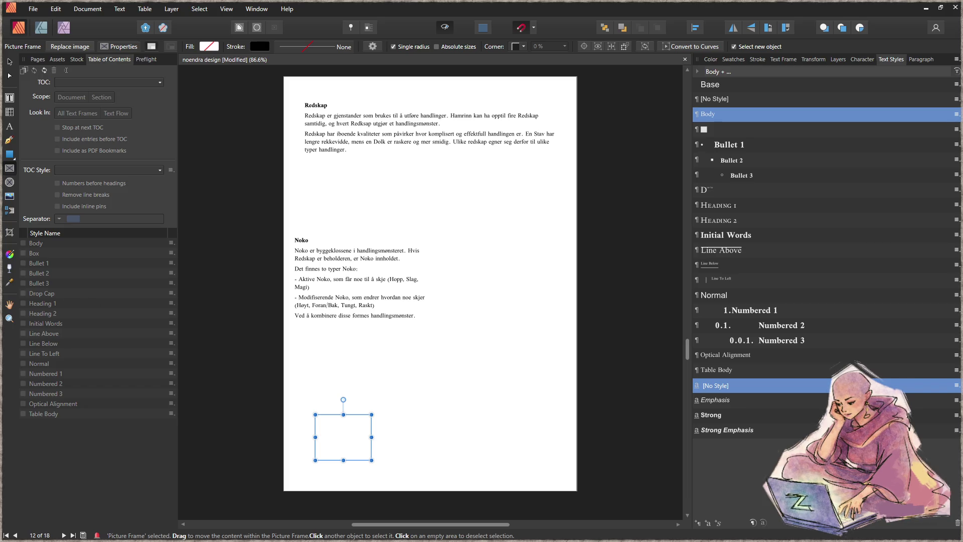
mouse_move(449, 474)
mouse_down()
mouse_move(318, 381)
mouse_move(321, 371)
mouse_up()
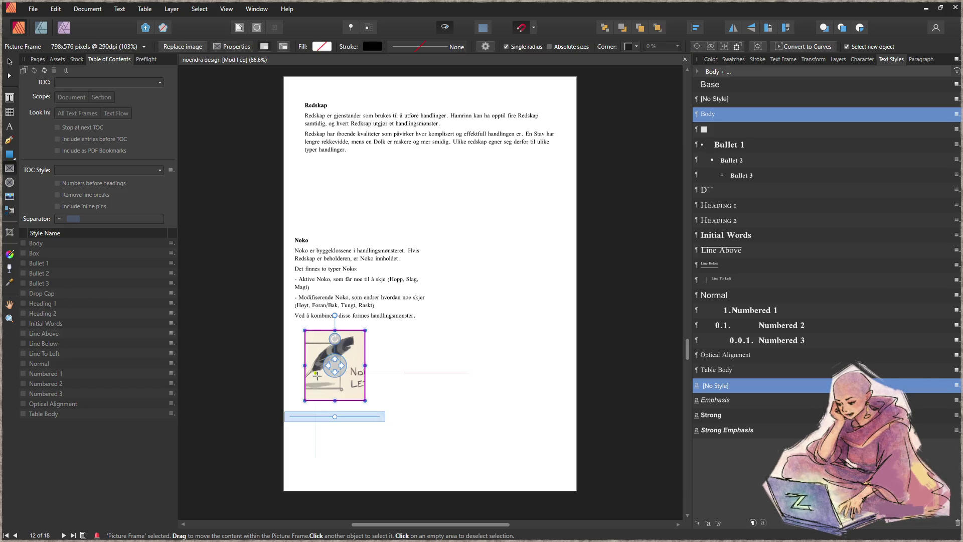
drag(392, 399, 421, 377)
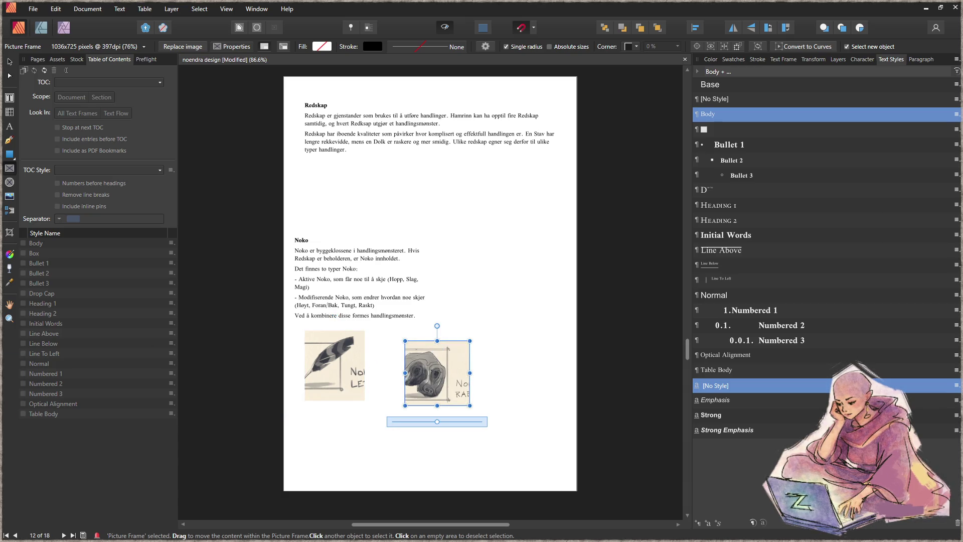
drag(496, 329, 563, 401)
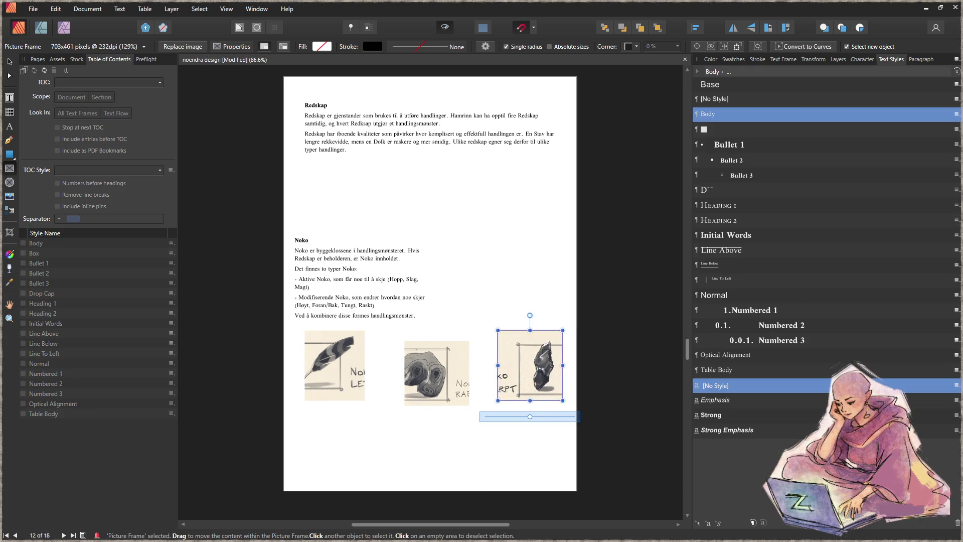
Place the acorn, snake and 3 sketches as a second row
click(331, 429)
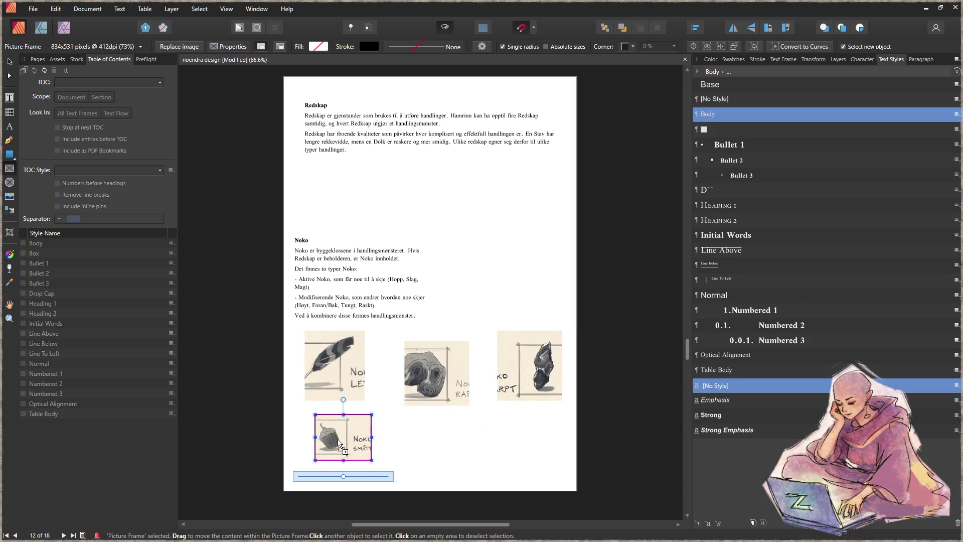
click(422, 440)
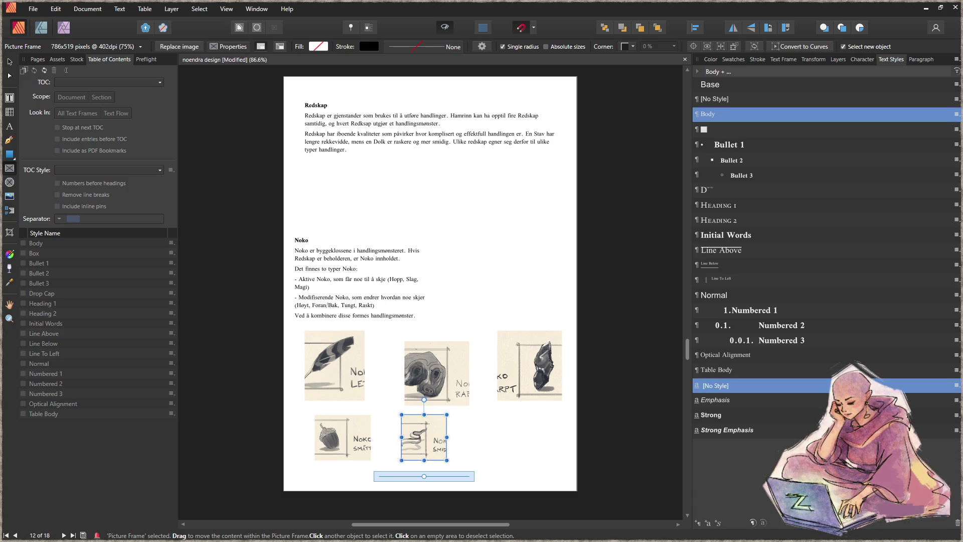
click(506, 440)
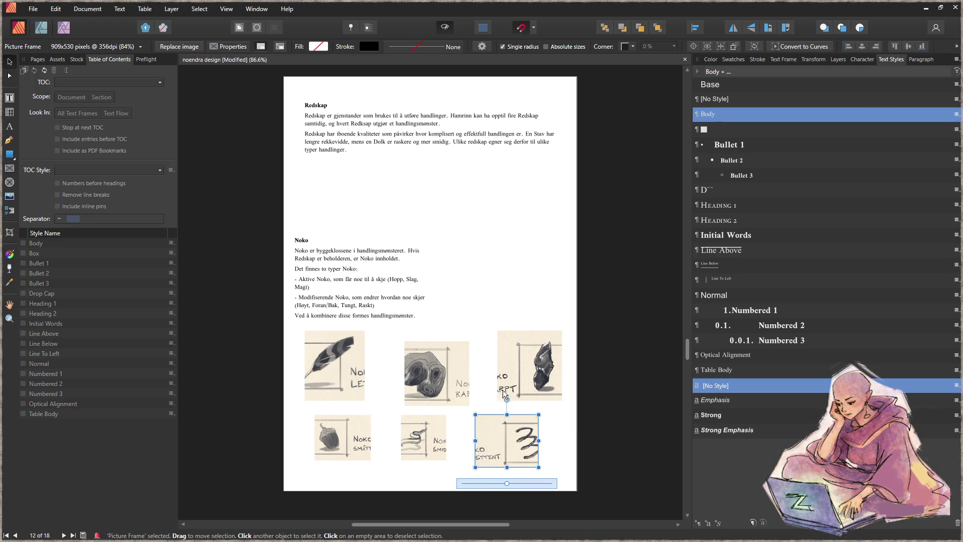
scroll(560, 325, down, 3)
Select all six picture frames and size each frame to its content
click(587, 372)
drag(508, 327, 206, 202)
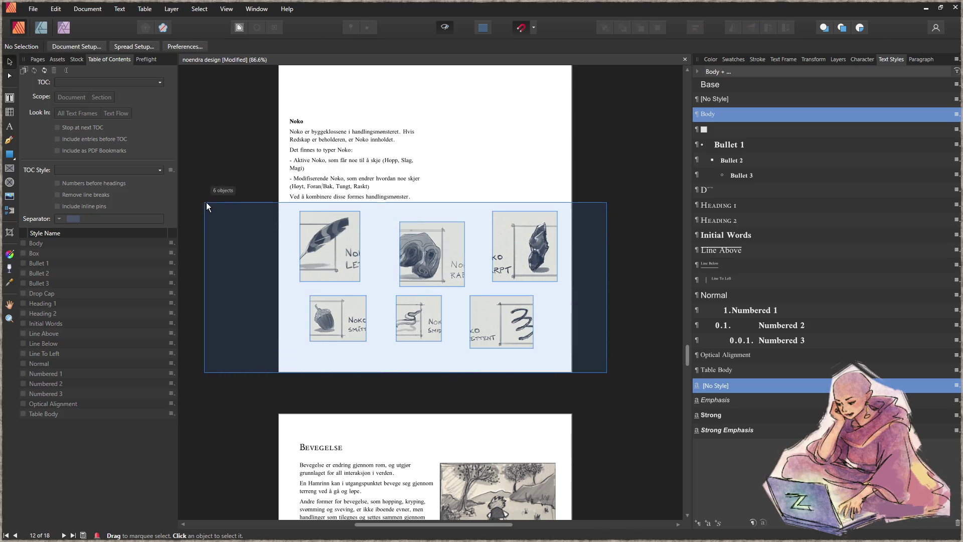
right_click(425, 254)
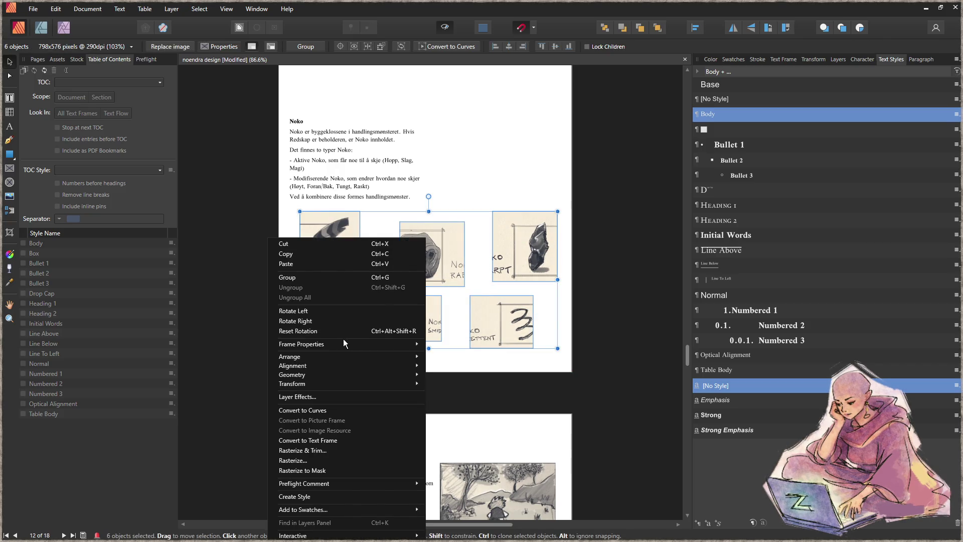
mouse_move(342, 342)
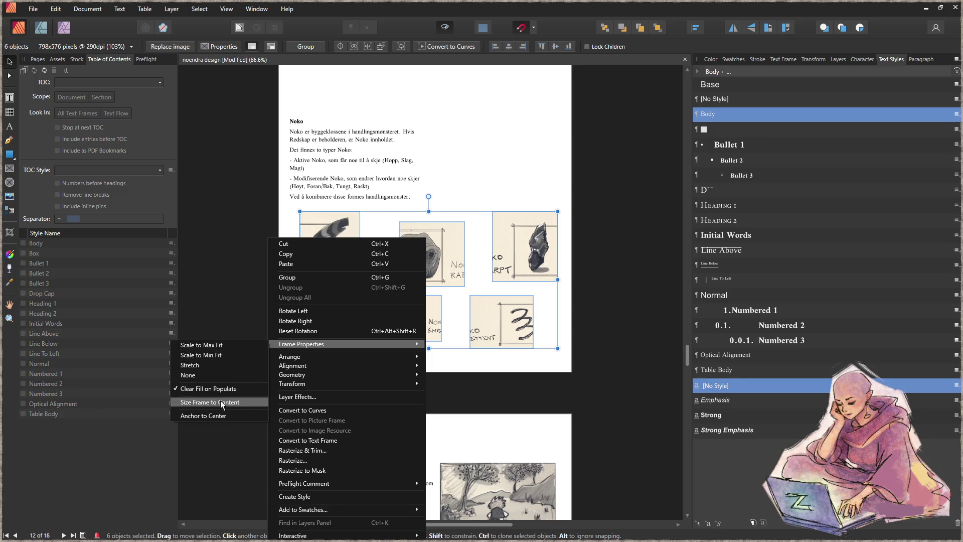
click(221, 401)
Align the six picture frames along their tops
right_click(357, 274)
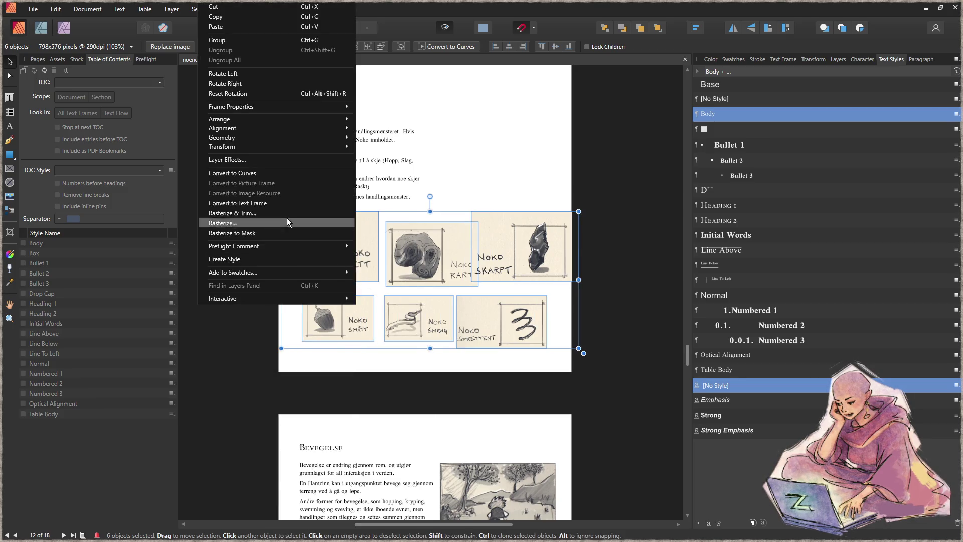
mouse_move(246, 119)
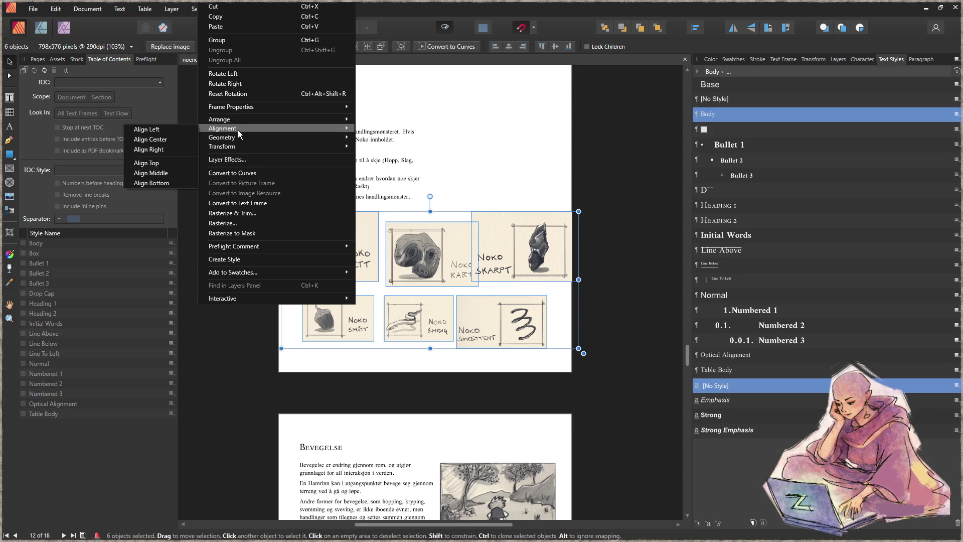
click(158, 165)
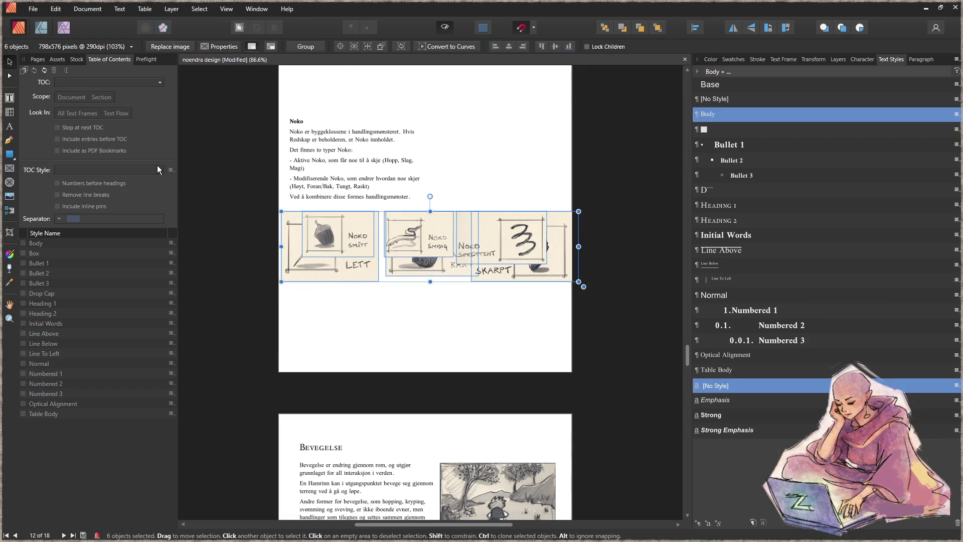
right_click(336, 231)
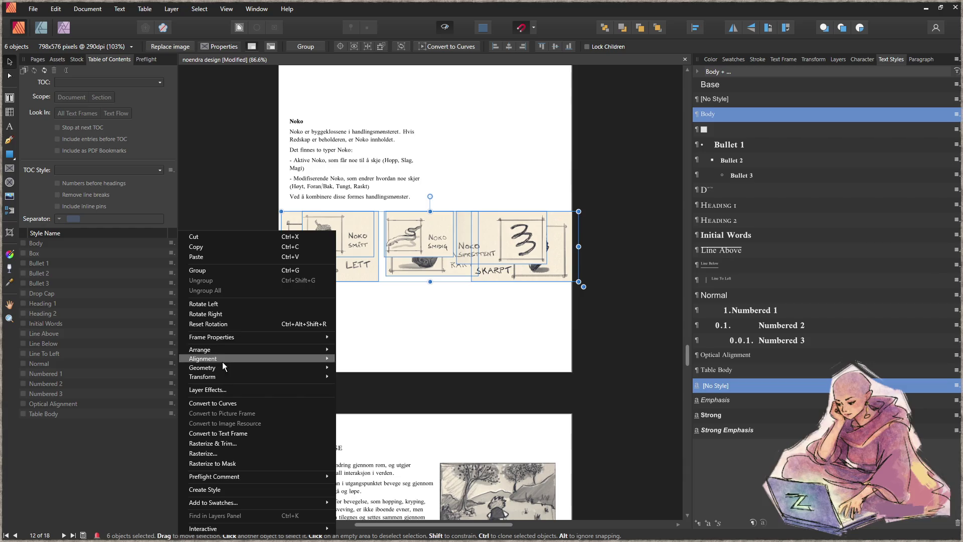
mouse_move(209, 371)
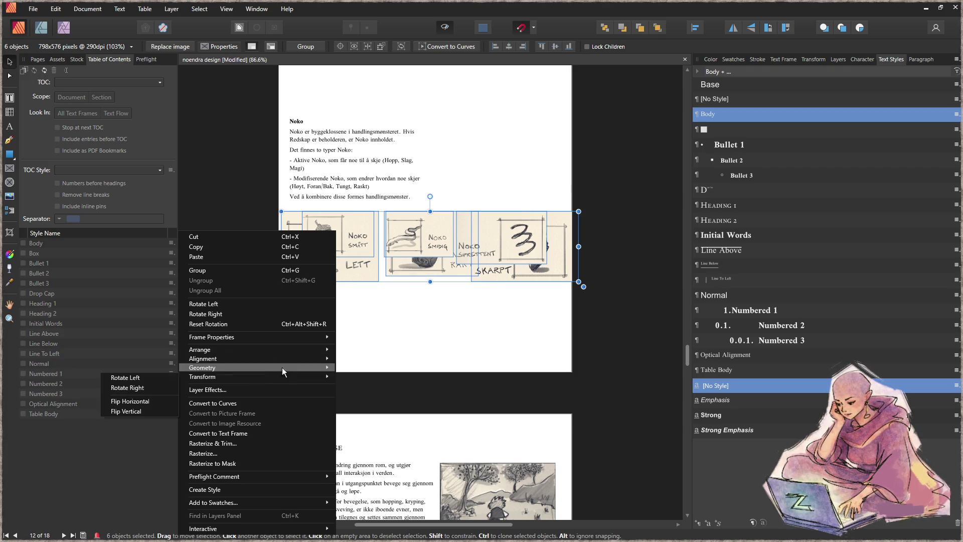
mouse_move(266, 358)
click(472, 316)
Move the 3, eel and acorn frames down into a second row
click(502, 238)
shift+click(407, 243)
shift+click(339, 236)
drag(327, 252, 329, 336)
click(516, 184)
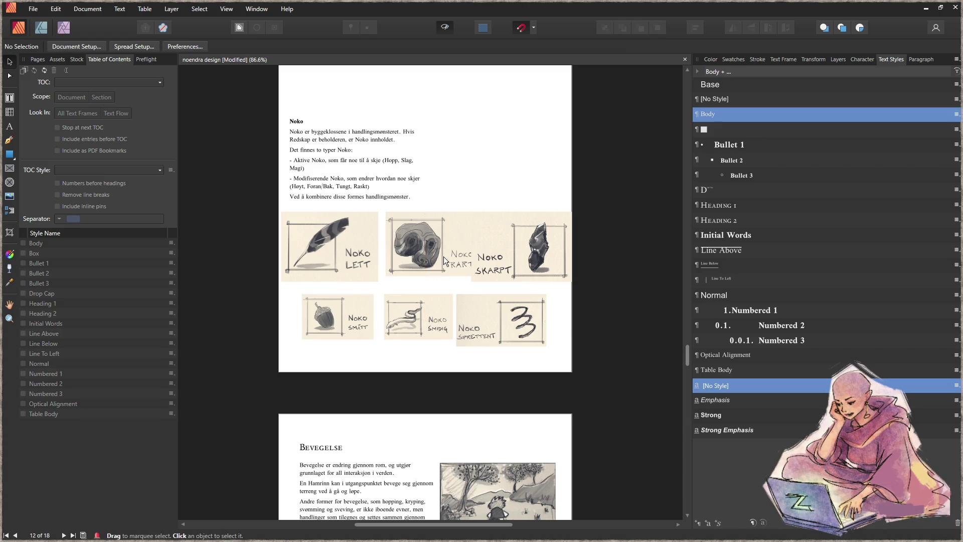
scroll(438, 258, up, 3)
Resize the feather frame, fit it to its image, and rescale the feather picture
click(270, 235)
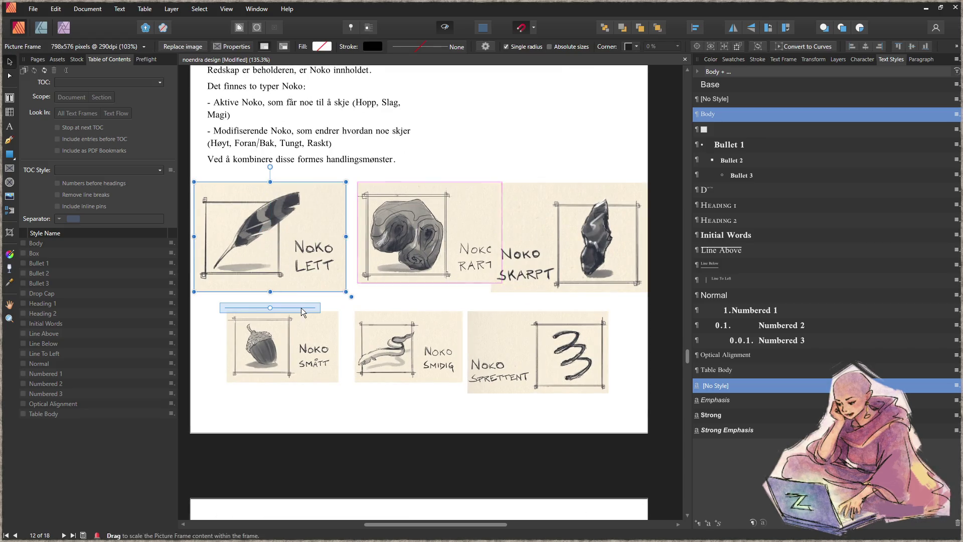
drag(201, 184, 223, 191)
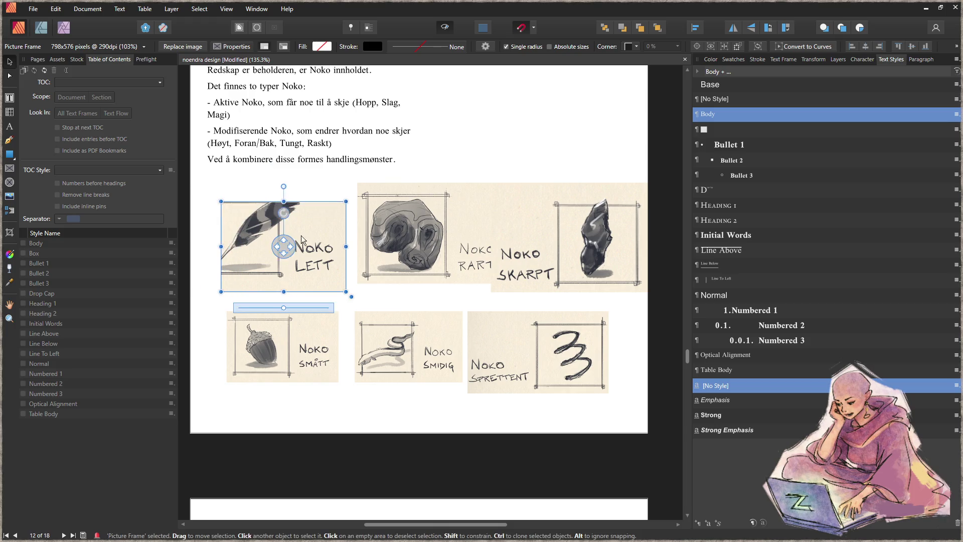
key(ctrl+z)
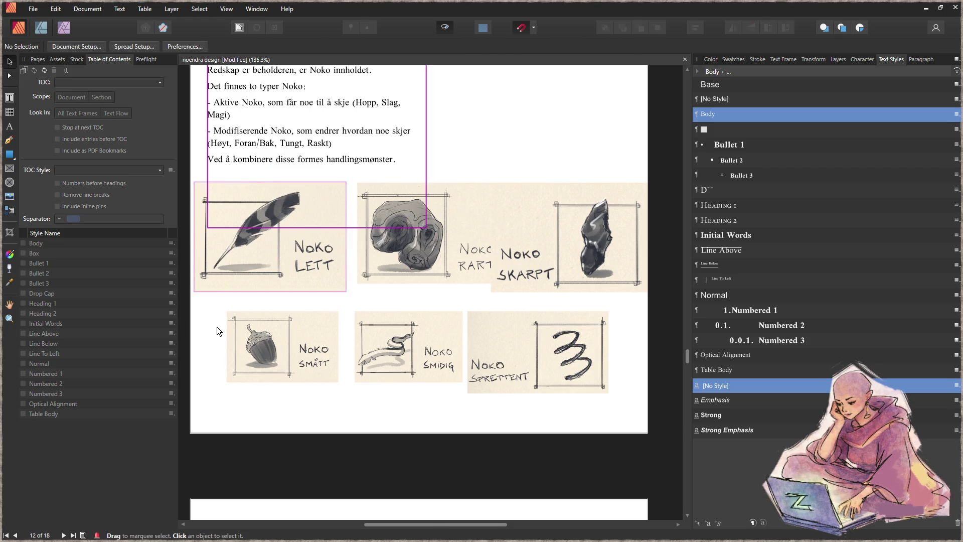
drag(197, 187, 230, 208)
right_click(254, 231)
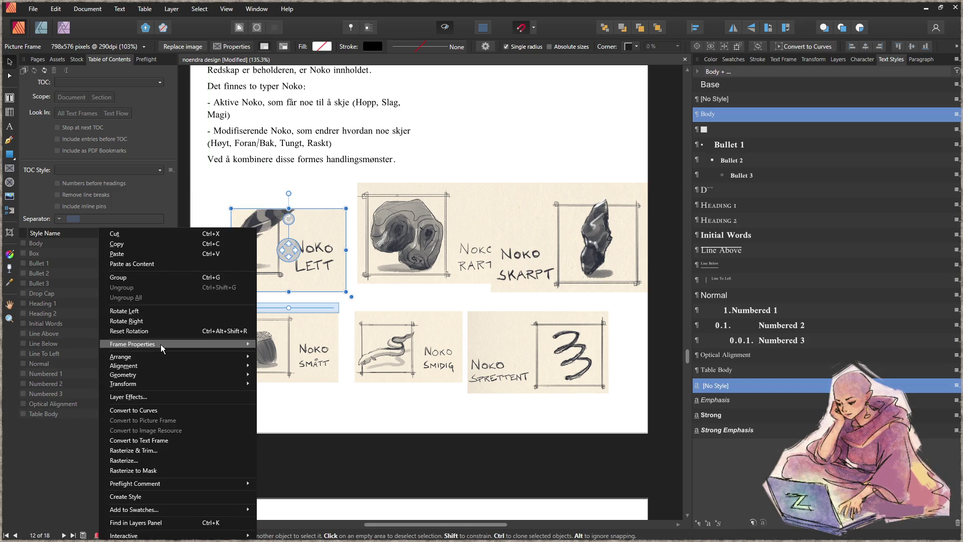
mouse_move(159, 344)
click(59, 406)
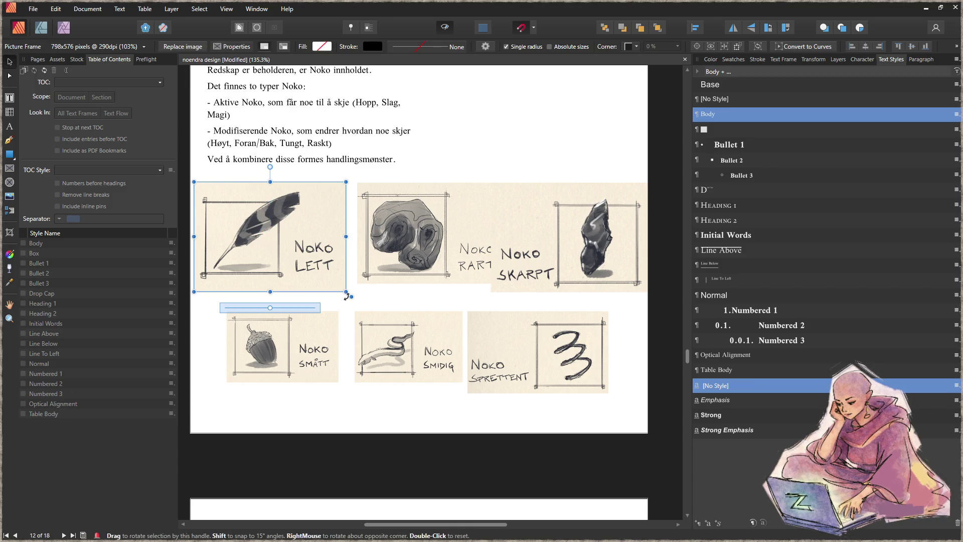
mouse_move(351, 296)
mouse_down()
mouse_move(387, 320)
mouse_move(318, 303)
mouse_move(337, 262)
mouse_move(348, 288)
mouse_move(329, 265)
mouse_move(341, 232)
mouse_move(296, 261)
mouse_move(317, 281)
mouse_up()
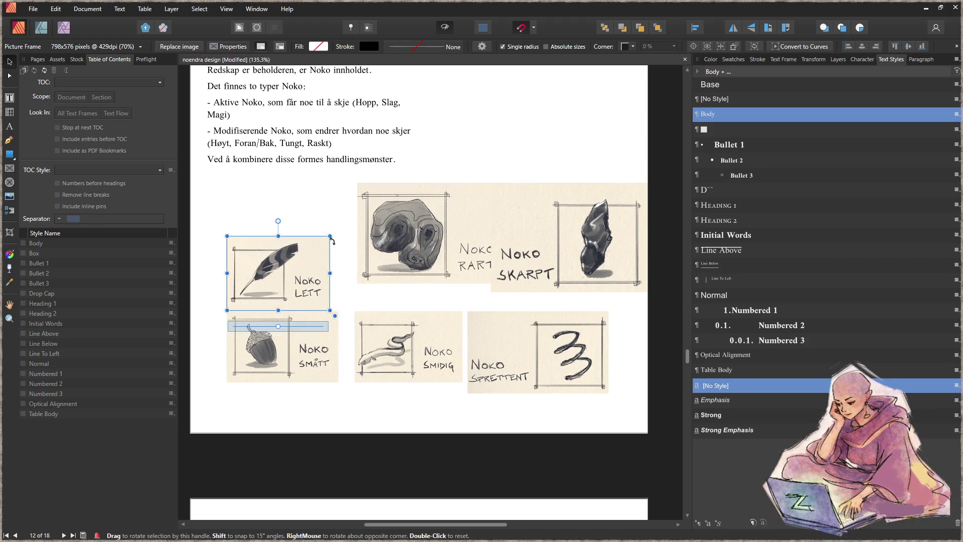
Resize the feather and eel pictures so the eel meets its neighbour
mouse_move(330, 236)
mouse_down()
mouse_move(335, 228)
mouse_move(332, 238)
mouse_up()
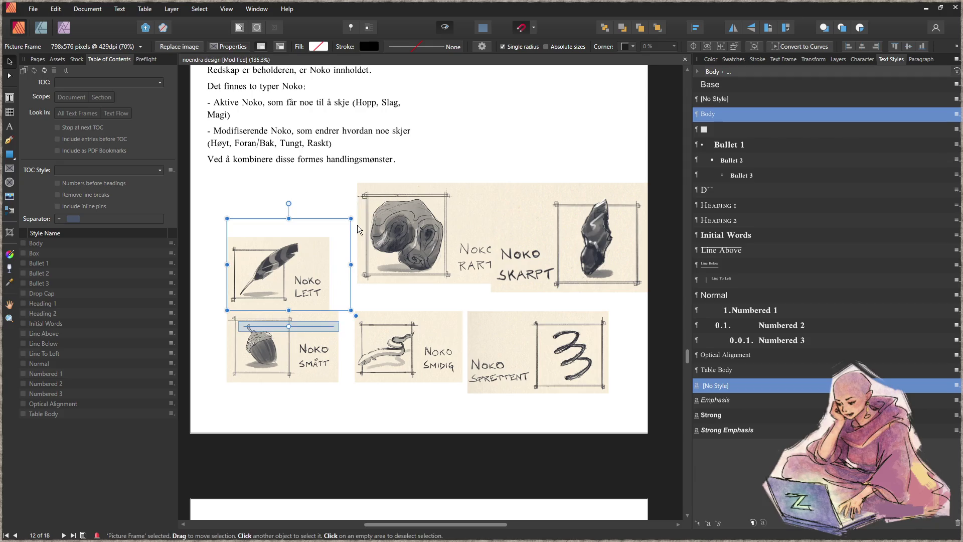
mouse_move(330, 311)
mouse_down()
mouse_move(340, 317)
mouse_move(321, 331)
mouse_move(320, 354)
mouse_move(320, 308)
mouse_up()
click(390, 380)
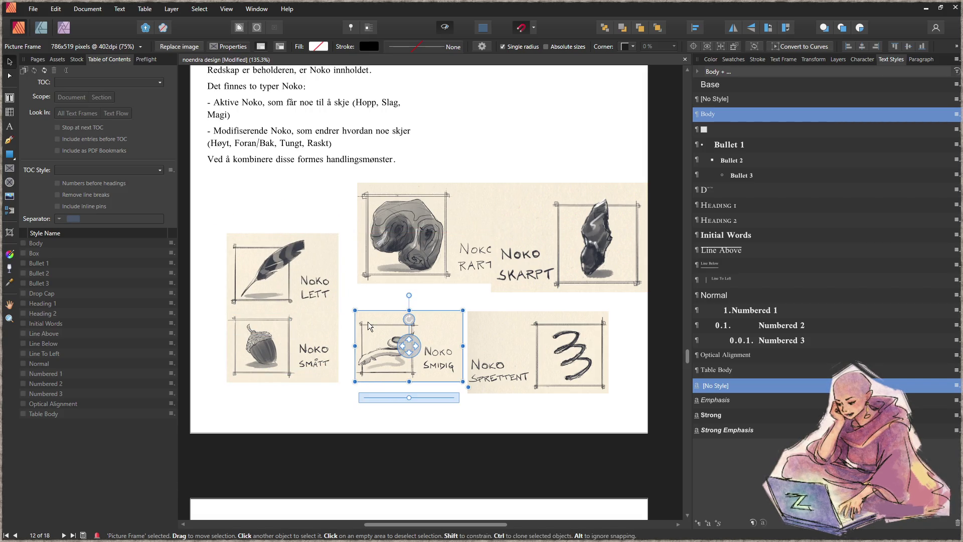
mouse_move(463, 383)
mouse_down()
mouse_move(481, 398)
mouse_move(432, 372)
mouse_up()
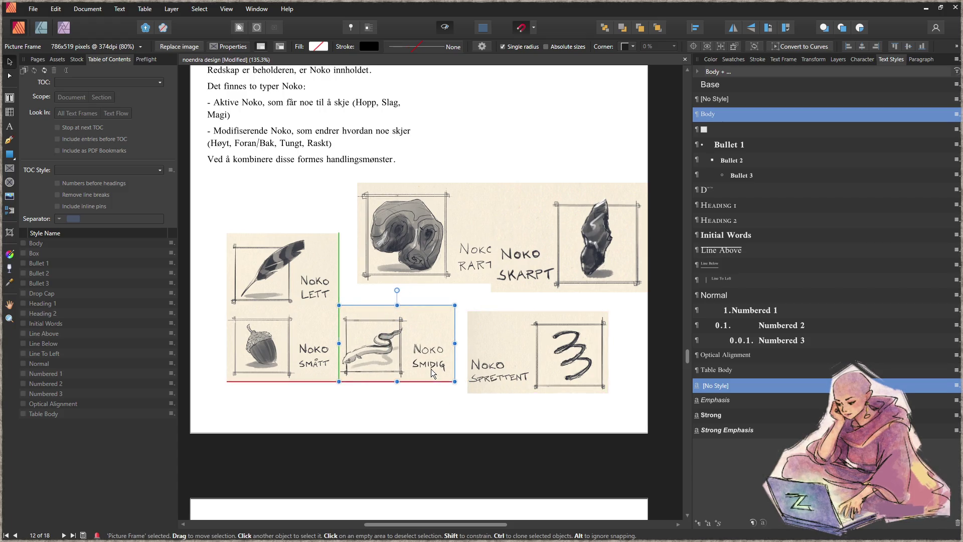
Shrink the Noko Sprettent and Noko Rart pictures, placing Noko Rart beside the feather
click(577, 381)
mouse_move(609, 393)
mouse_down()
mouse_move(588, 377)
mouse_move(613, 408)
mouse_move(612, 387)
mouse_move(556, 366)
mouse_up()
click(590, 348)
click(422, 251)
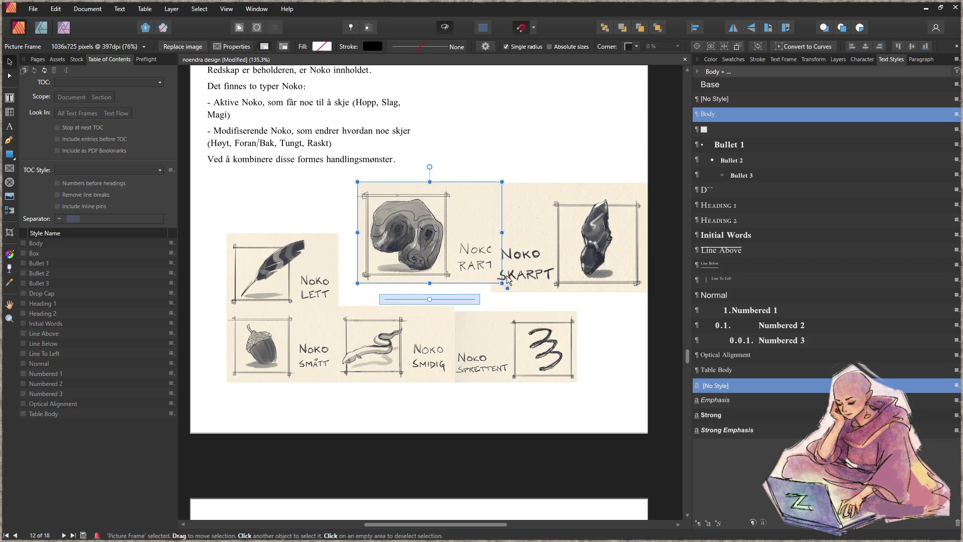
drag(507, 289, 478, 268)
drag(430, 244, 412, 291)
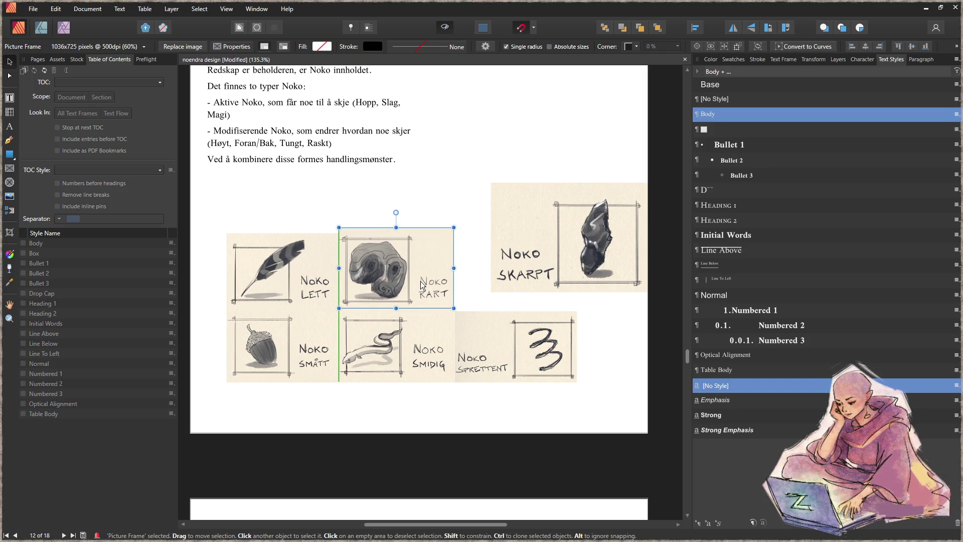
drag(458, 312, 415, 282)
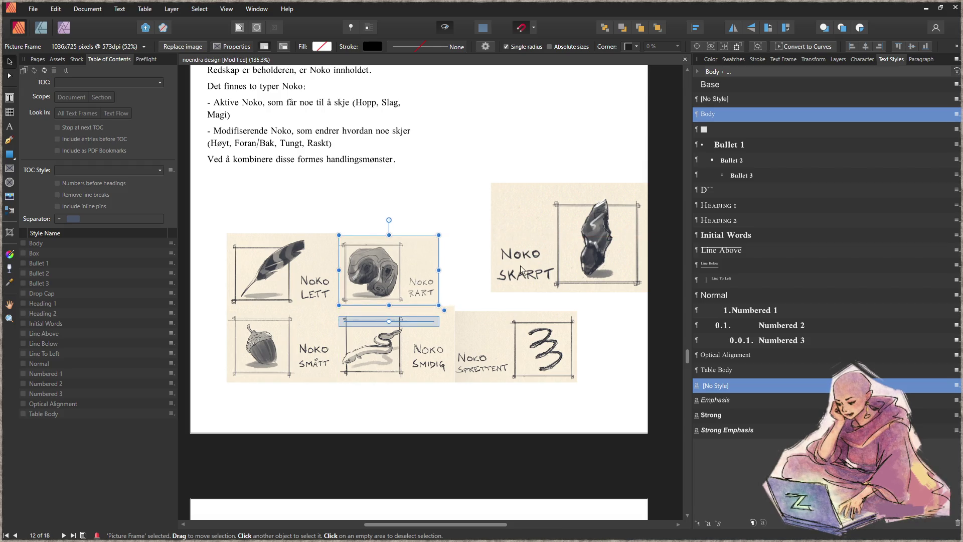
Shrink the Noko Skarpt picture, then marquee-select all six picture frames
click(577, 235)
mouse_move(657, 291)
mouse_down()
mouse_move(618, 261)
mouse_move(552, 300)
mouse_move(576, 299)
mouse_up()
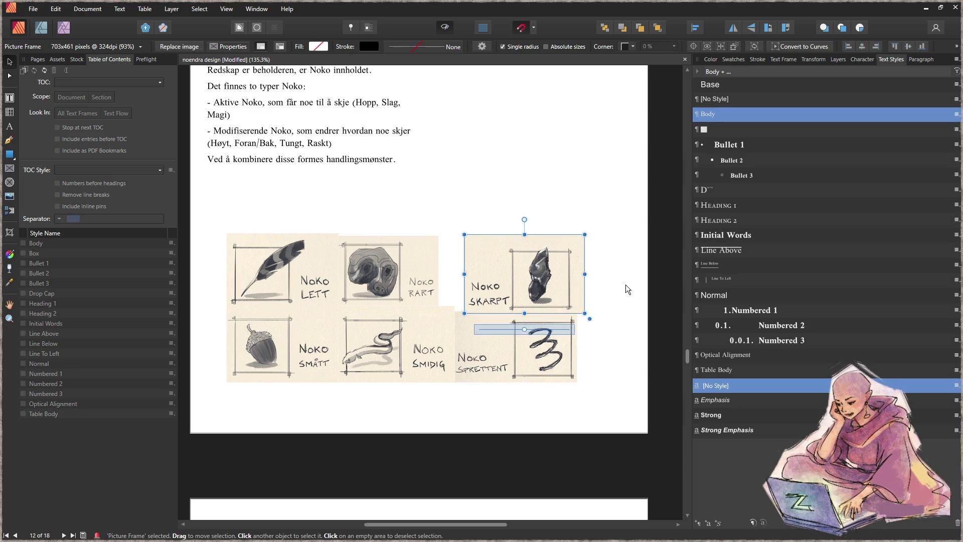
click(625, 284)
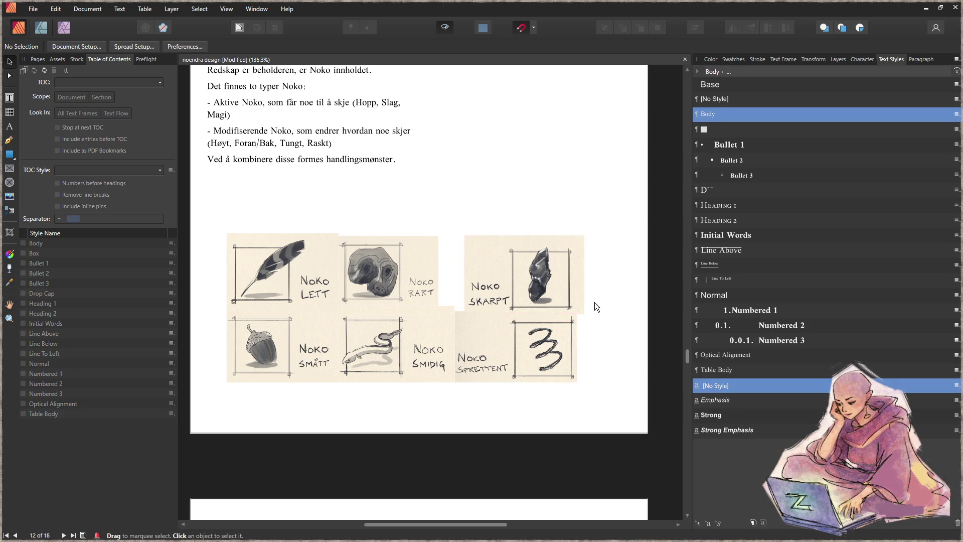
drag(607, 213, 221, 435)
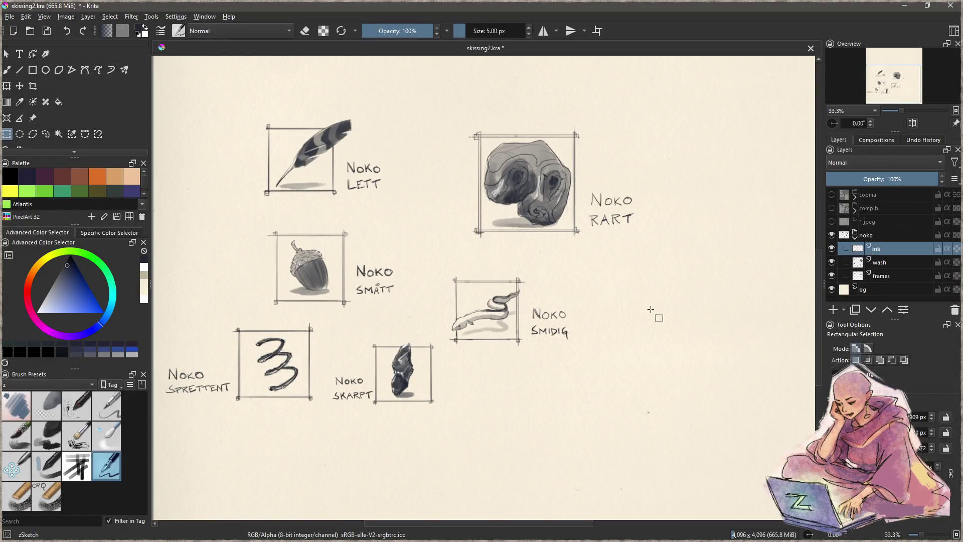
Duplicate the noko group, hide the original, merge the copy's ink and wash layers, and select the rock sketch
click(876, 236)
click(857, 311)
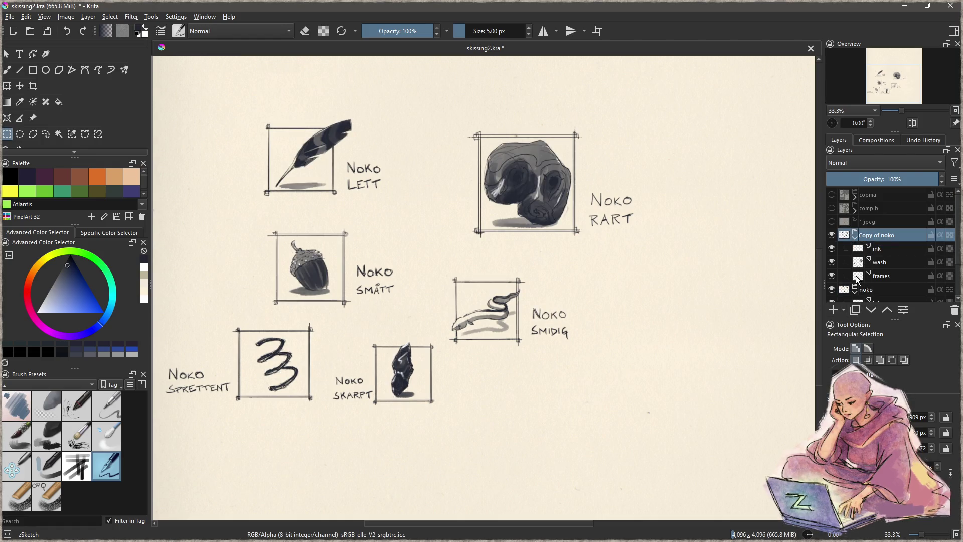
click(832, 290)
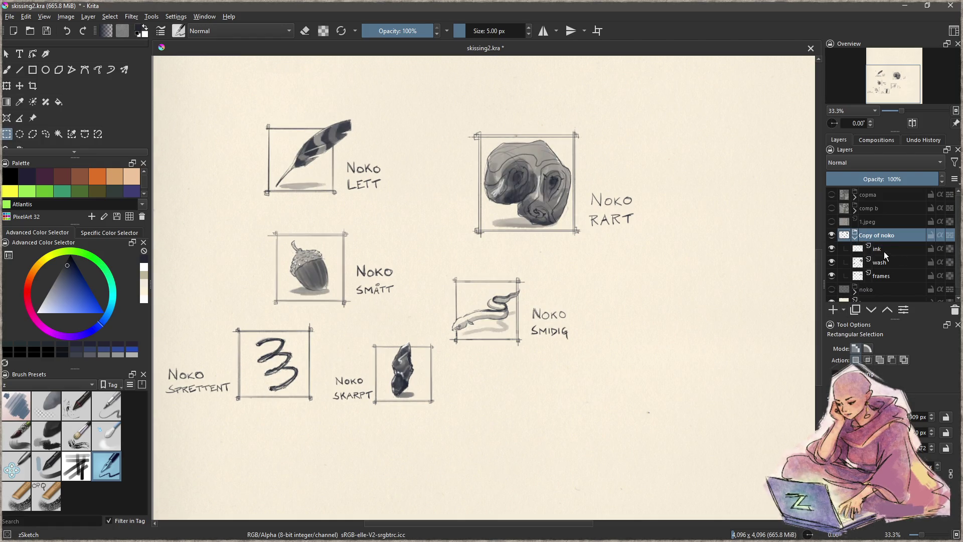
key(Page_Down)
key(ctrl+e)
key(ctrl+e)
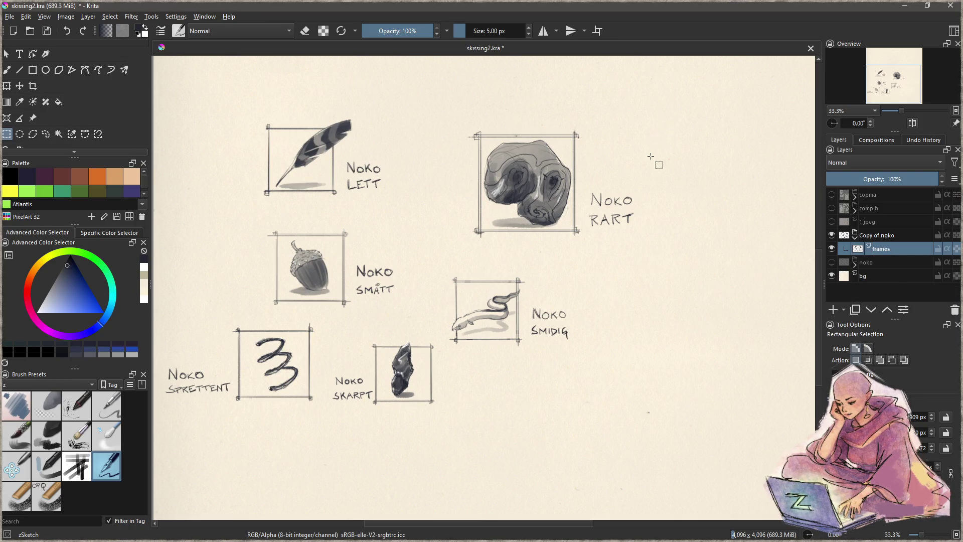
drag(651, 248, 442, 112)
Move the rock sketch and its label right and down, then clear the selection
mouse_move(664, 294)
mouse_down()
mouse_move(622, 349)
mouse_move(646, 322)
mouse_up()
key(t)
drag(541, 228, 655, 269)
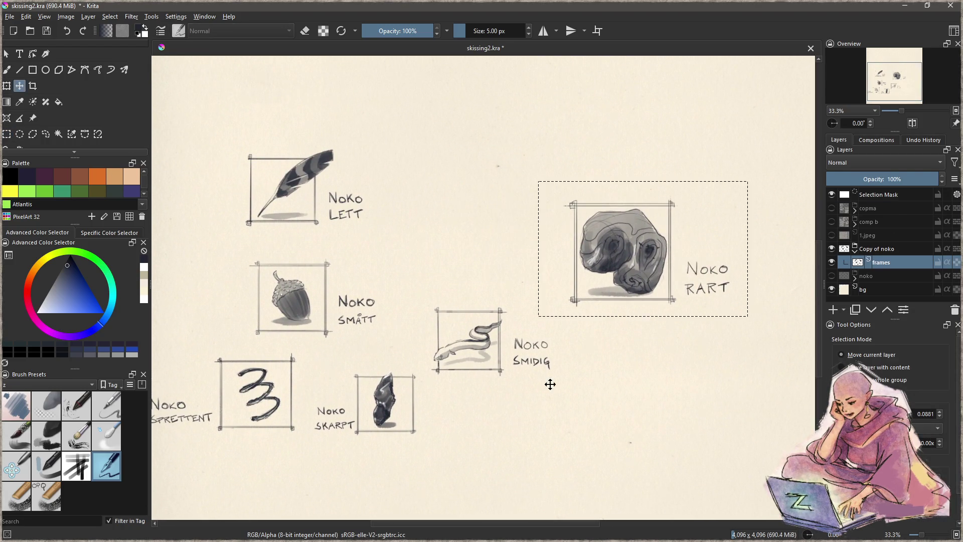
key(l)
key(ctrl+shift+a)
Move the eel sketch and its label upward
mouse_move(430, 292)
mouse_down()
mouse_move(424, 386)
mouse_move(569, 387)
mouse_move(475, 272)
mouse_move(443, 273)
mouse_up()
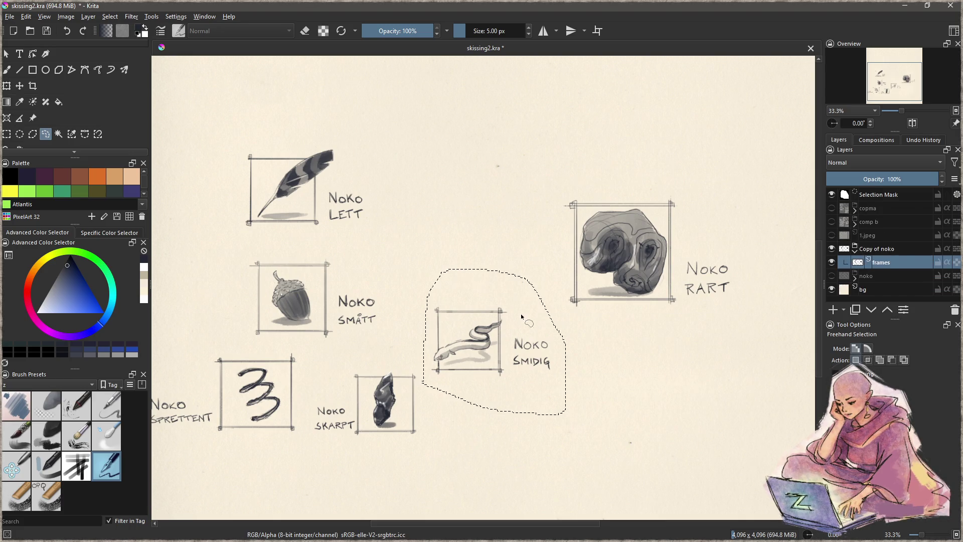
key(ctrl+t)
drag(478, 363, 486, 295)
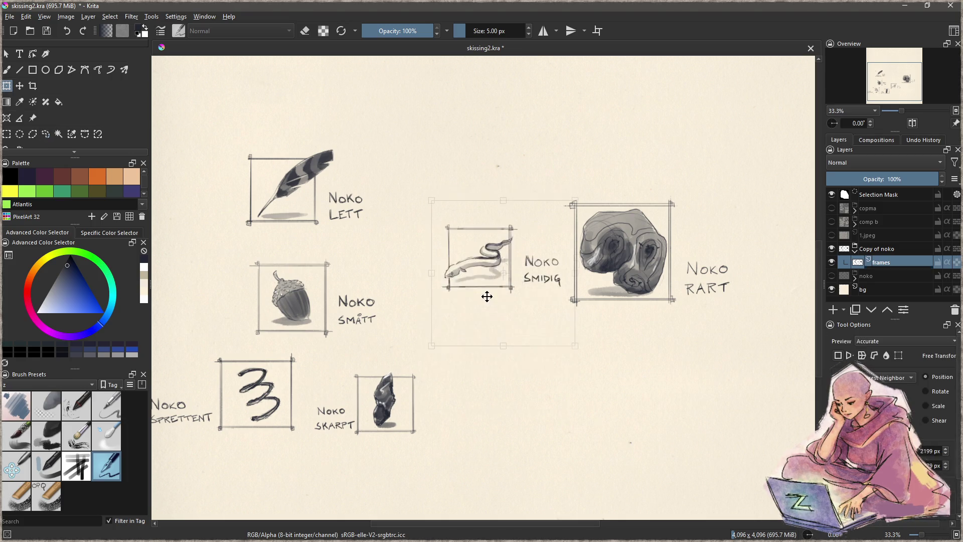
key(ctrl+r)
Shrink the rock frame with its NOKO RART label and nudge it slightly up-right
mouse_move(743, 171)
mouse_down()
mouse_move(705, 215)
mouse_move(570, 321)
mouse_move(566, 311)
mouse_up()
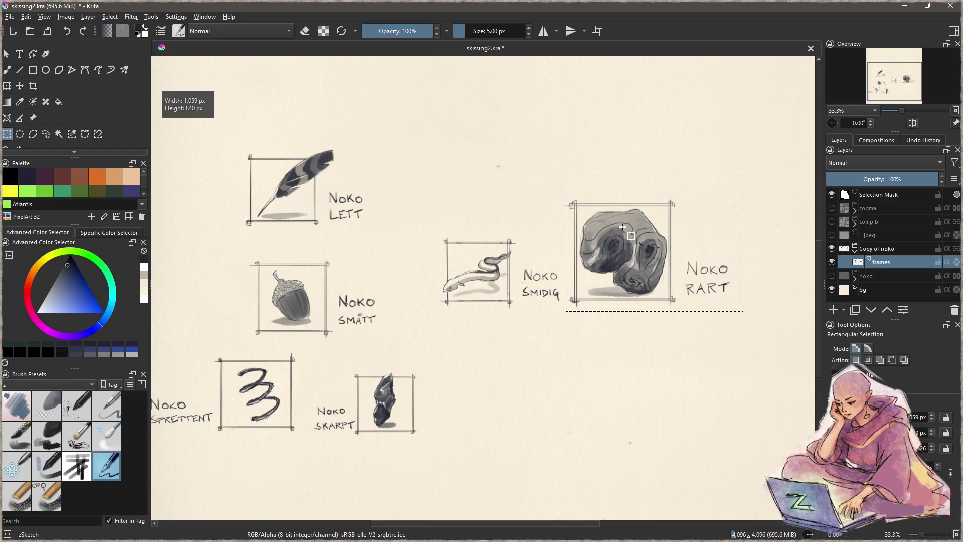
key(ctrl+t)
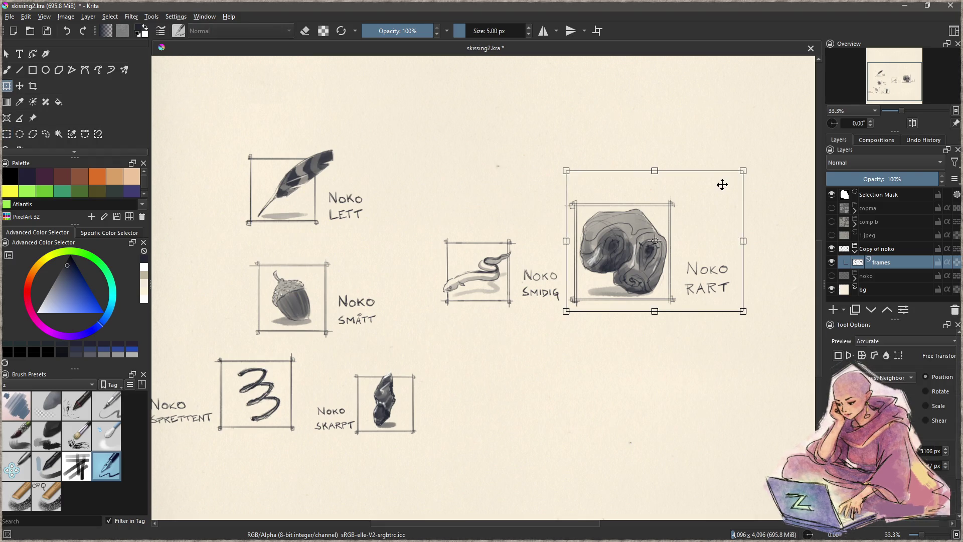
mouse_move(743, 171)
mouse_down()
mouse_move(715, 209)
mouse_move(732, 190)
mouse_move(681, 219)
mouse_up()
drag(625, 295, 626, 293)
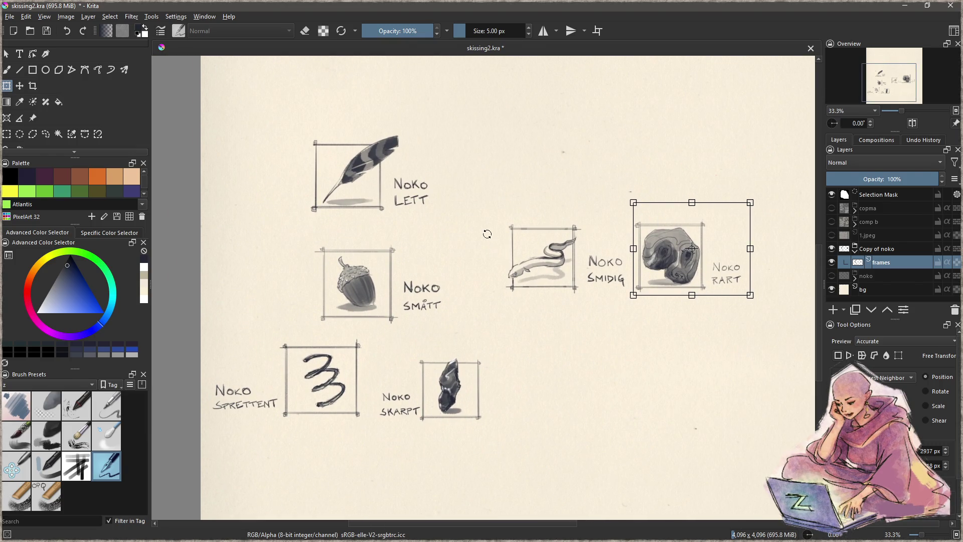
key(Return)
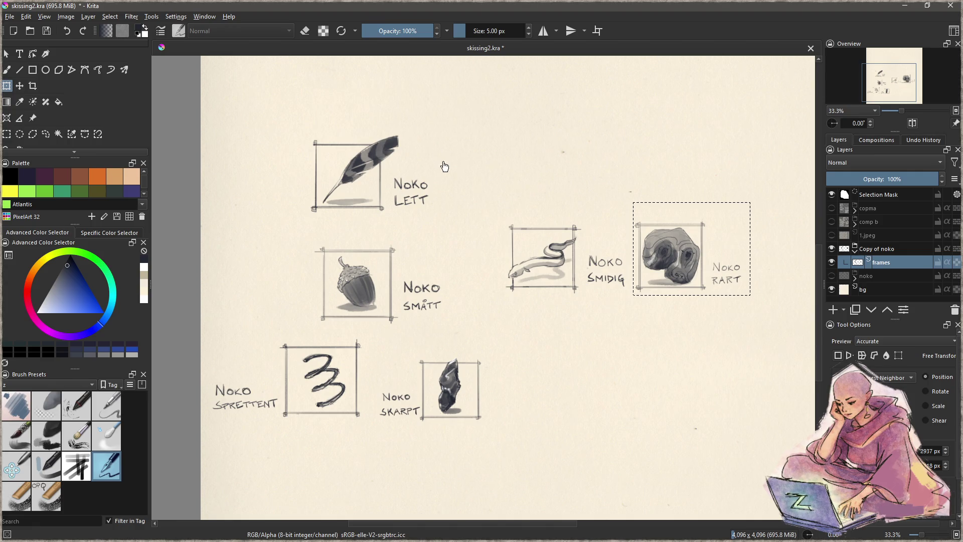
key(ctrl+r)
Move the NOKO LETT feather frame up-right and the NOKO SMÅTT acorn frame up beneath it
mouse_move(451, 123)
mouse_down()
mouse_move(301, 228)
mouse_move(294, 219)
mouse_up()
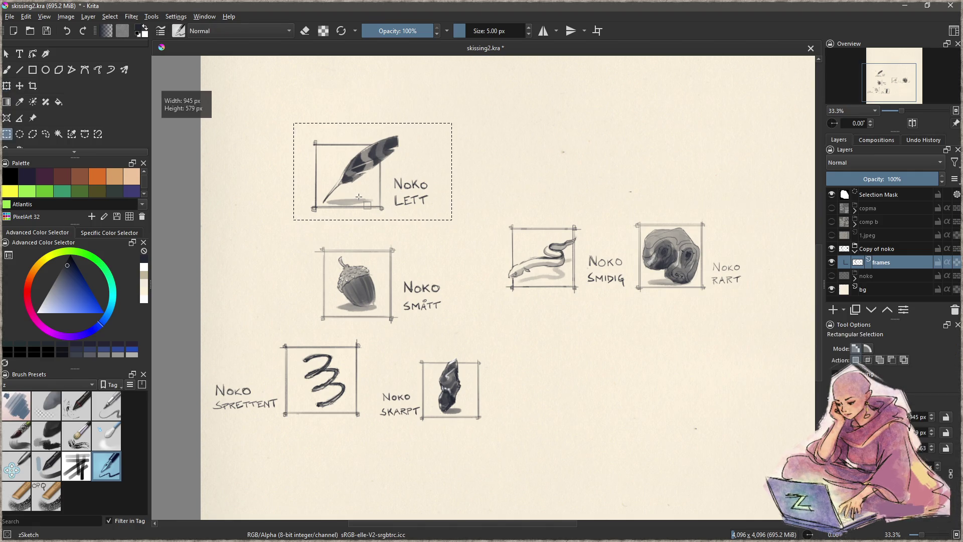
key(t)
mouse_move(367, 193)
mouse_down()
mouse_move(576, 187)
mouse_move(563, 213)
mouse_move(567, 186)
mouse_move(440, 189)
mouse_move(435, 200)
mouse_up()
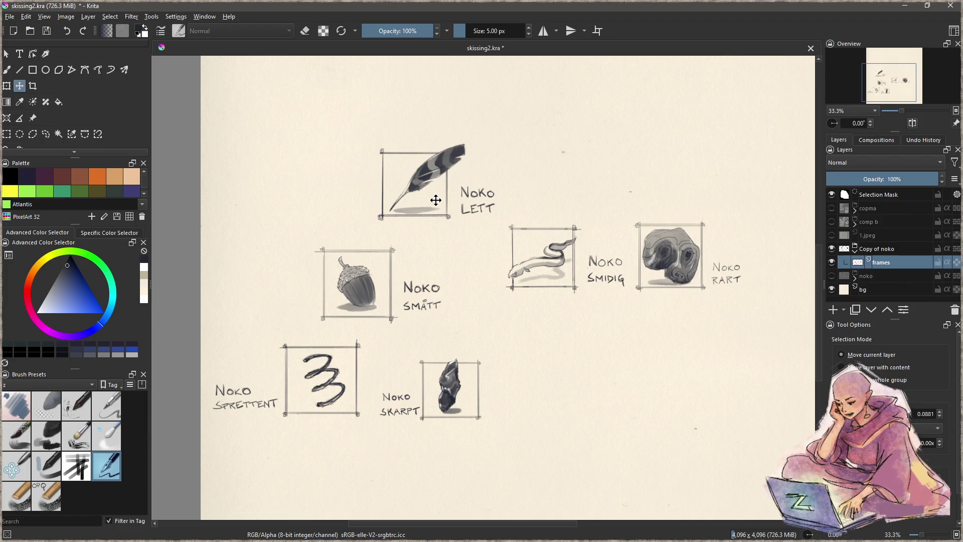
key(ctrl+r)
mouse_move(301, 237)
mouse_down()
mouse_move(455, 335)
mouse_move(447, 329)
mouse_up()
key(t)
mouse_move(378, 307)
mouse_down()
mouse_move(436, 289)
mouse_move(430, 279)
mouse_move(420, 286)
mouse_up()
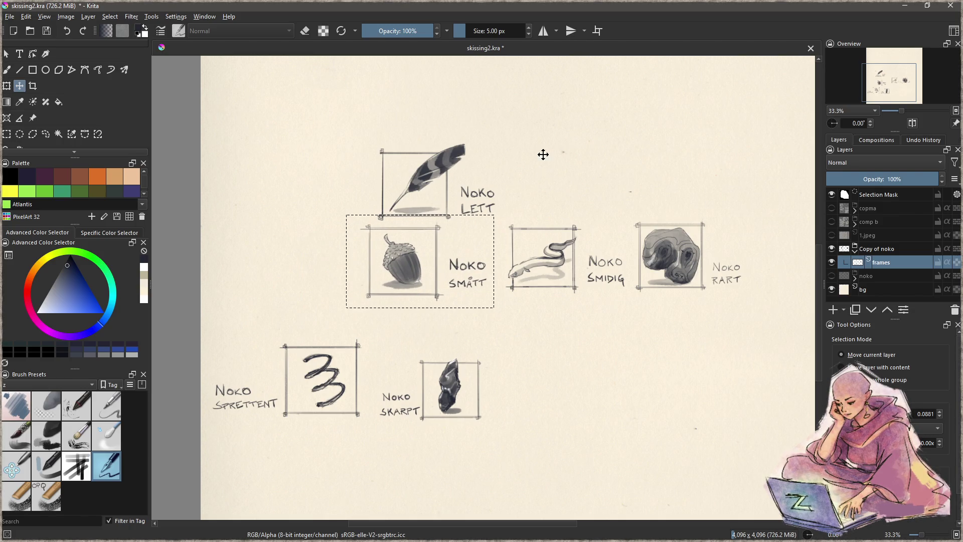
Nudge the feather frame slightly left and move the NOKO SMIDIG eel frame left and down
key(ctrl+r)
mouse_move(341, 126)
mouse_down()
mouse_move(503, 232)
mouse_move(496, 221)
mouse_up()
key(t)
drag(438, 197, 430, 199)
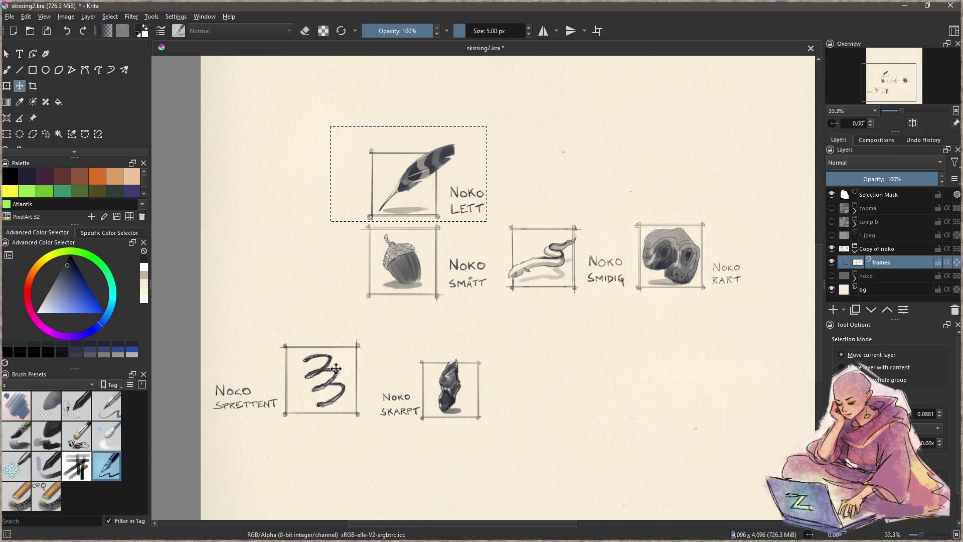
drag(608, 354, 572, 348)
key(ctrl+r)
mouse_move(457, 310)
mouse_down()
mouse_move(464, 291)
mouse_move(551, 214)
mouse_move(585, 213)
mouse_up()
key(t)
drag(521, 281, 508, 293)
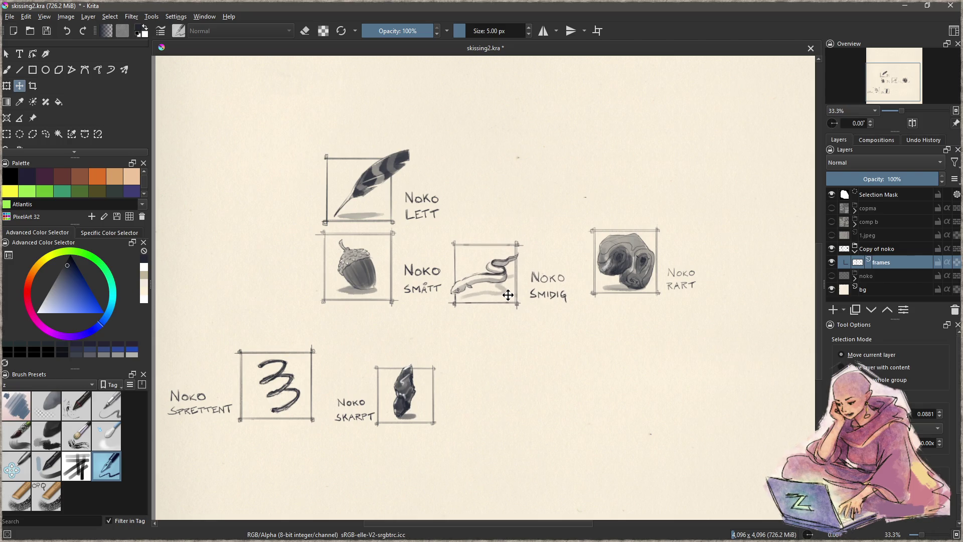
Enlarge the eel frame and the rock frame with their labels, lowering the rock slightly
key(ctrl+t)
drag(572, 226, 582, 216)
key(ctrl+r)
mouse_move(722, 200)
mouse_down()
mouse_move(592, 316)
mouse_move(585, 309)
mouse_up()
key(ctrl+t)
drag(722, 200, 739, 186)
drag(642, 267, 642, 275)
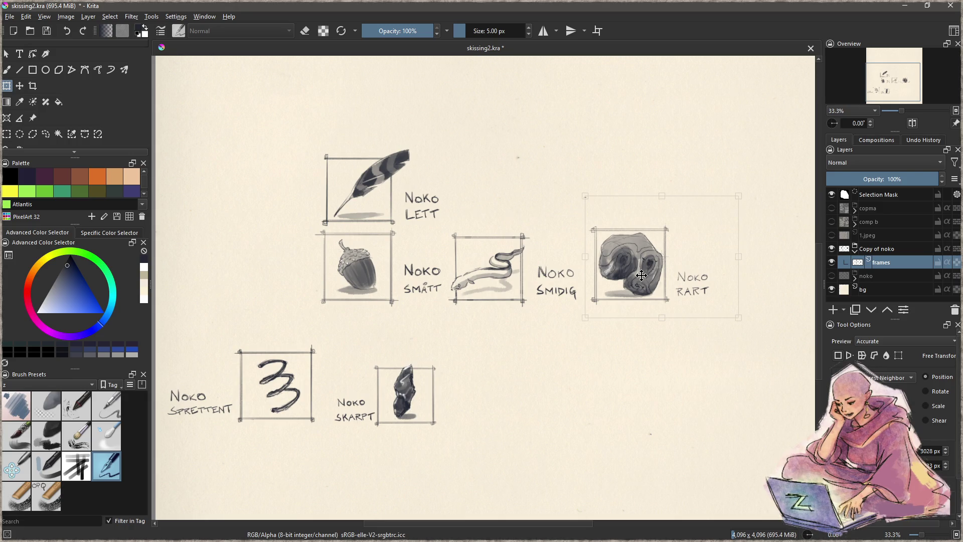
key(ctrl+r)
Move the crystal sketch and its label up beside the rock
mouse_move(466, 344)
mouse_down()
mouse_move(366, 430)
mouse_move(335, 433)
mouse_up()
mouse_move(453, 420)
mouse_down()
mouse_move(432, 414)
mouse_move(650, 194)
mouse_up()
key(t)
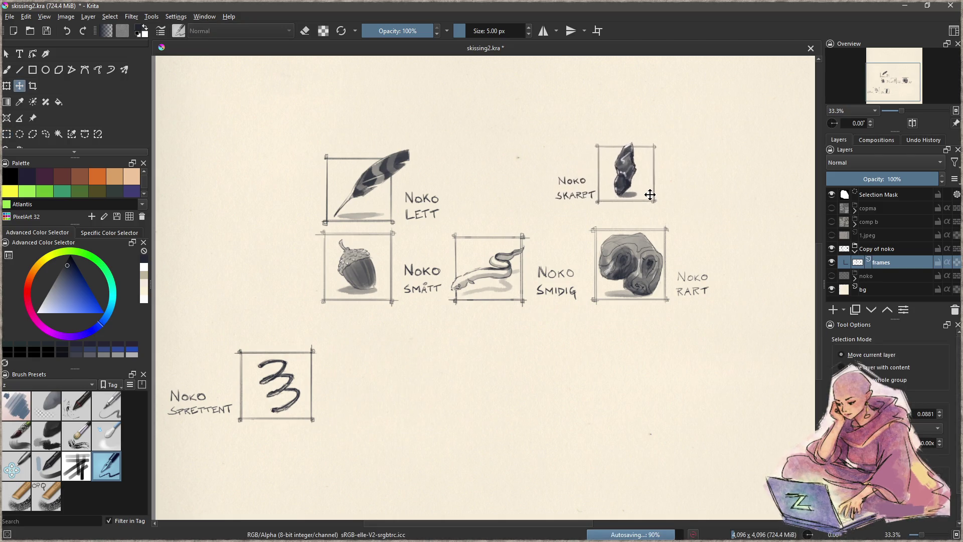
key(ctrl+shift+a)
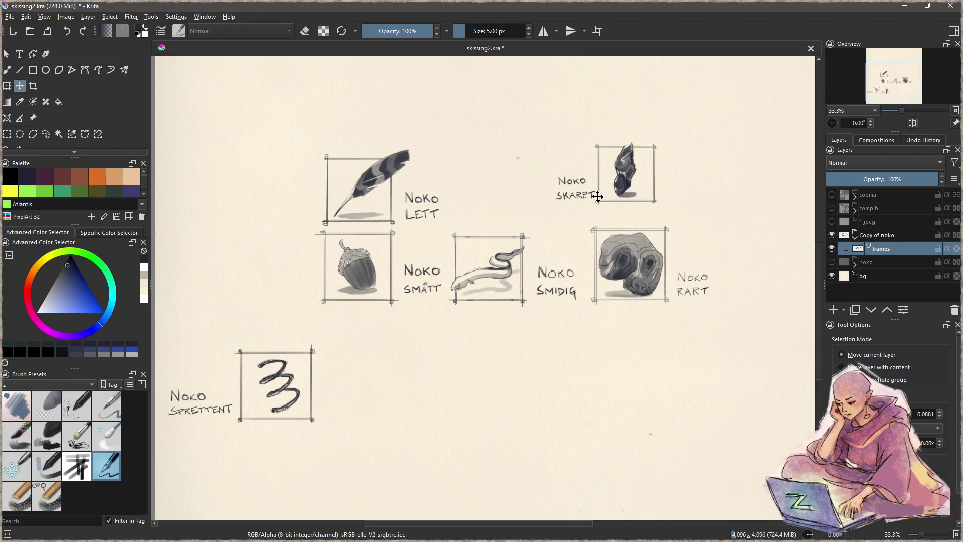
Freehand-select the NOKO SKARPT label and move it to the right of the crystal
scroll(598, 196, up, 5)
key(ctrl+shift+l)
drag(563, 220, 588, 160)
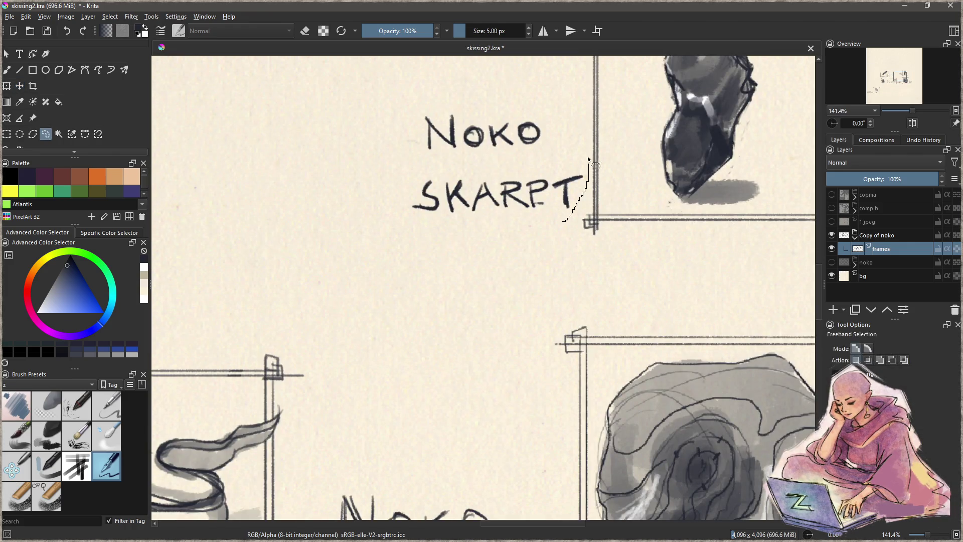
drag(392, 97, 503, 269)
scroll(503, 269, down, 3)
key(t)
drag(484, 214, 741, 228)
Enlarge the crystal frame and shift it left and down
key(ctrl+r)
mouse_move(670, 246)
mouse_down()
mouse_move(535, 90)
mouse_move(499, 95)
mouse_up()
key(ctrl+t)
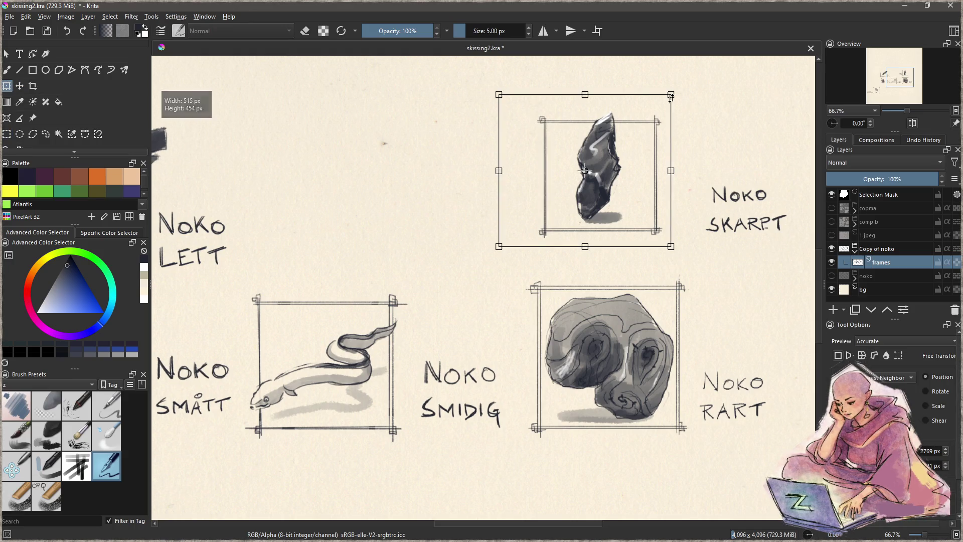
drag(671, 94, 712, 61)
drag(683, 177, 666, 195)
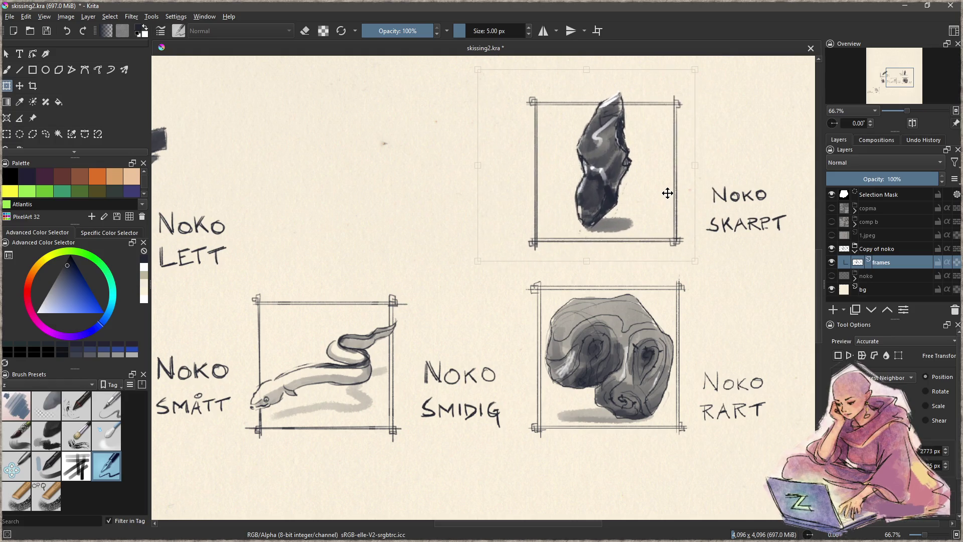
scroll(455, 279, down, 2)
drag(412, 308, 569, 242)
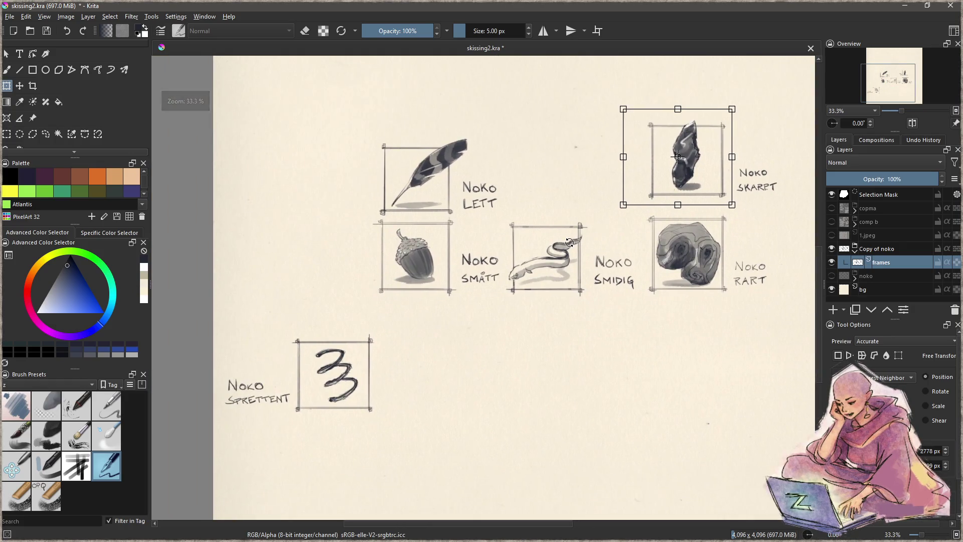
drag(543, 329, 550, 323)
key(Return)
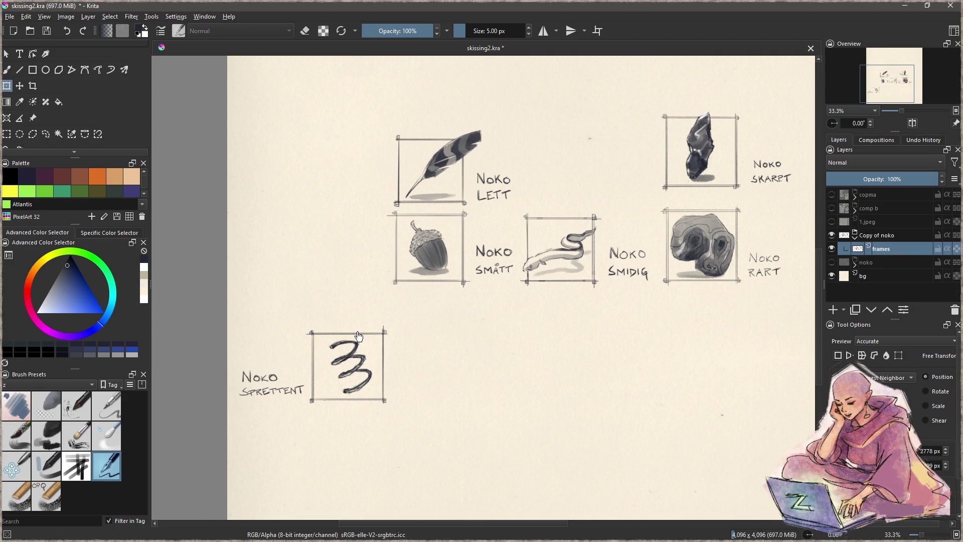
Move the 3 sketch frame into the top-middle slot and shrink it slightly
key(ctrl+r)
drag(306, 327, 402, 416)
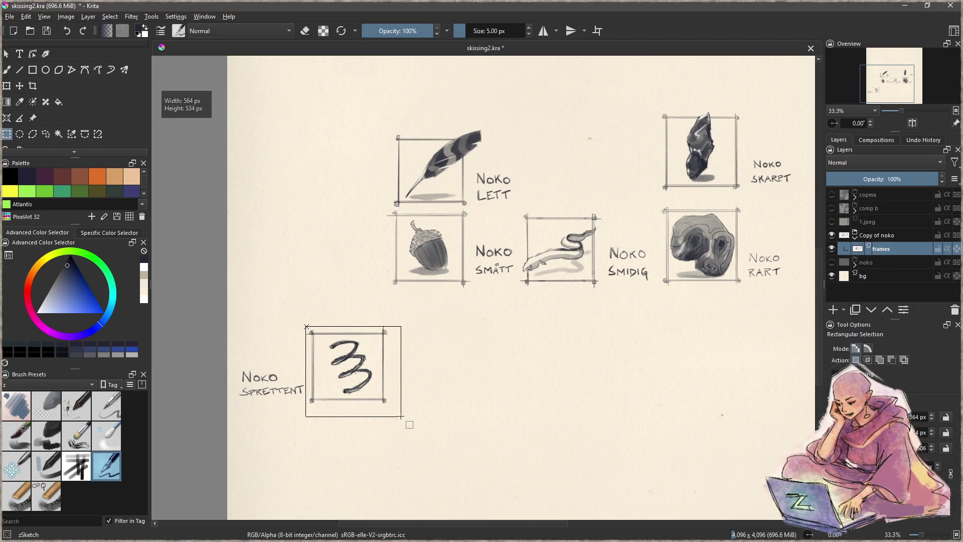
key(t)
mouse_move(326, 399)
mouse_down()
mouse_move(515, 259)
mouse_move(538, 205)
mouse_up()
scroll(538, 205, up, 1)
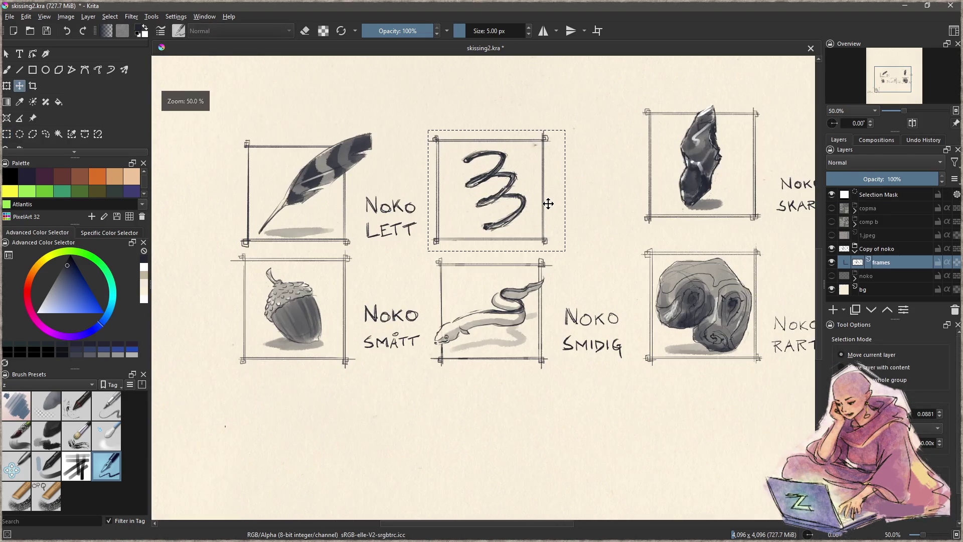
key(ctrl+t)
drag(564, 132, 558, 138)
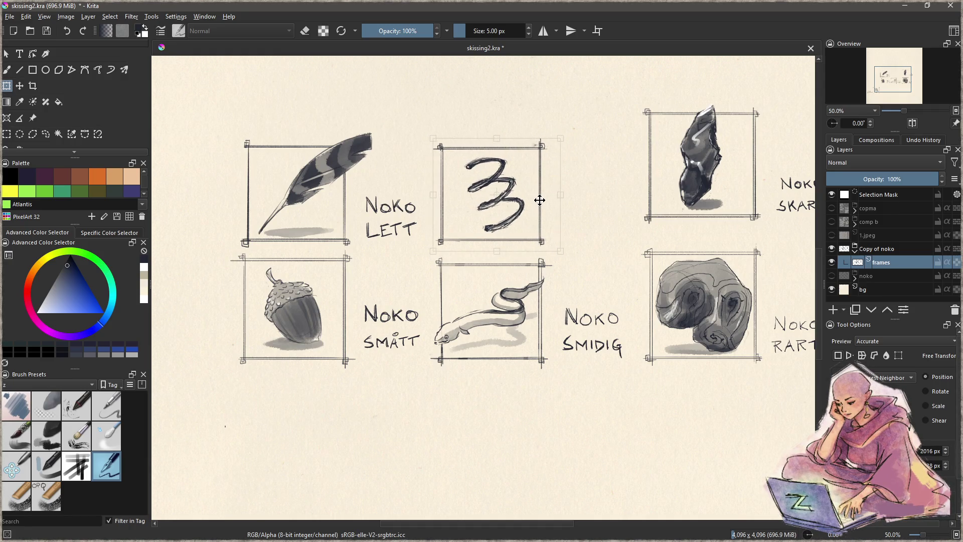
scroll(436, 419, up, 1)
drag(436, 419, 476, 382)
key(Return)
Freehand-select the NOKO SPRETTENT label and move it beside the 3 frame
drag(473, 344, 510, 329)
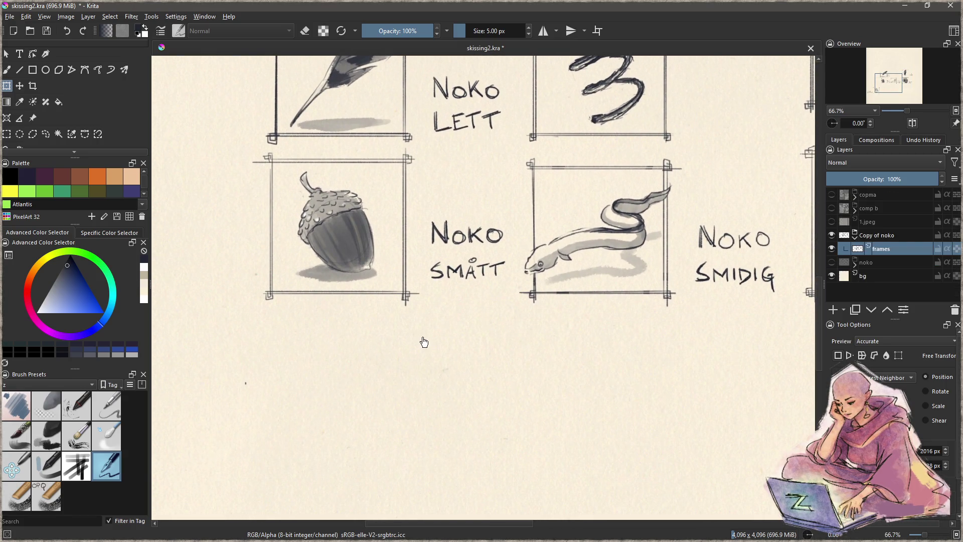
scroll(423, 342, down, 1)
drag(420, 340, 619, 273)
drag(429, 340, 279, 344)
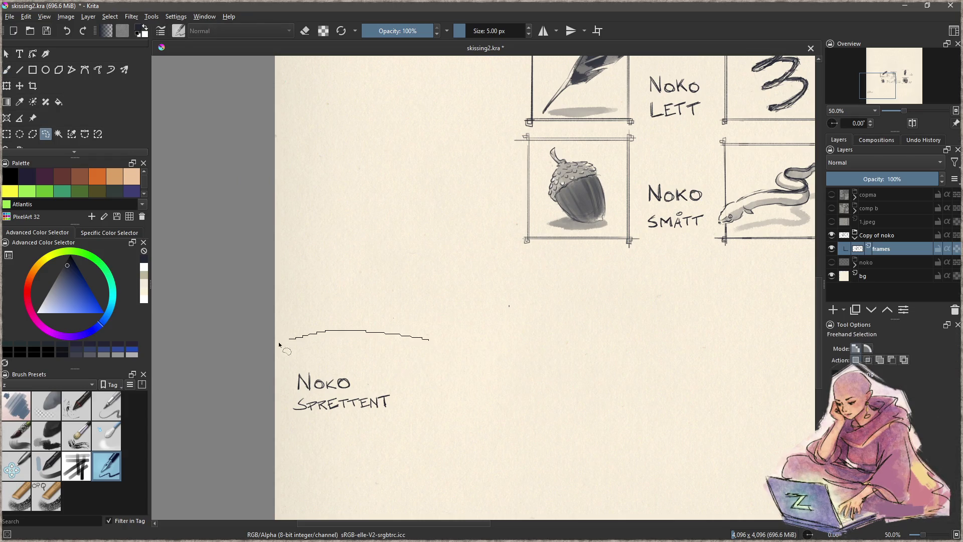
drag(403, 374, 403, 374)
drag(546, 369, 490, 393)
key(t)
mouse_move(310, 415)
mouse_down()
mouse_move(730, 366)
mouse_move(431, 447)
mouse_move(518, 173)
mouse_move(526, 303)
mouse_up()
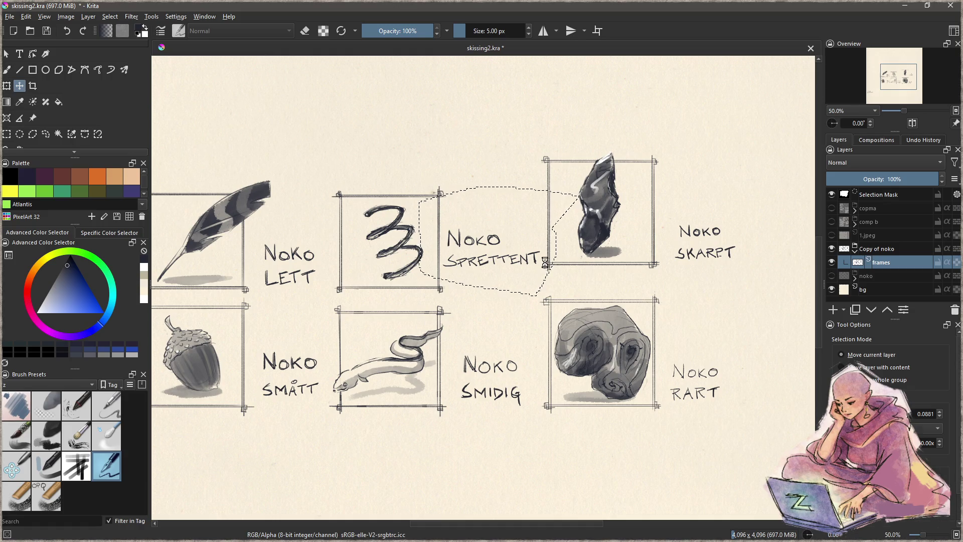
key(ctrl+t)
key(Return)
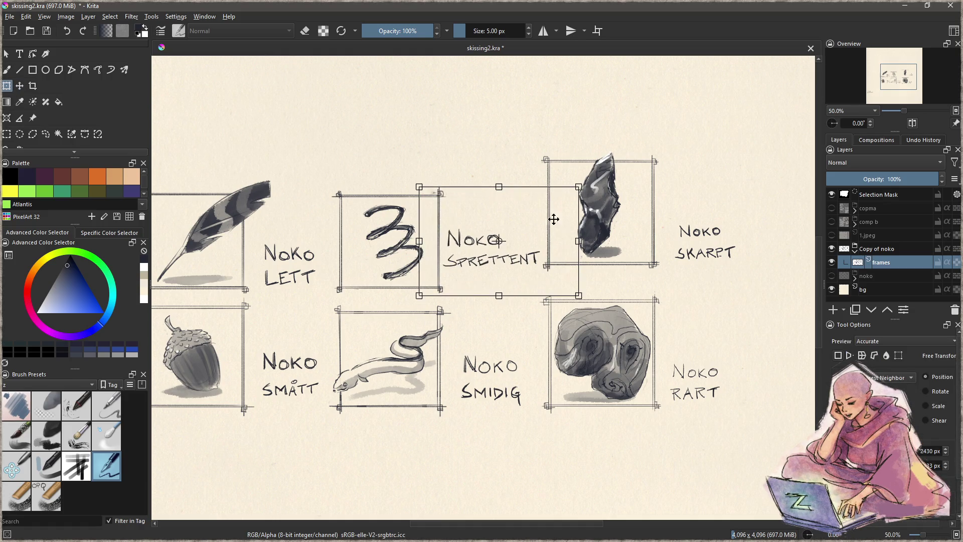
Shrink the NOKO SPRETTENT label and shift it down and left
key(ctrl+shift+a)
scroll(476, 239, up, 2)
mouse_move(451, 201)
mouse_down()
mouse_move(414, 220)
mouse_move(409, 281)
mouse_up()
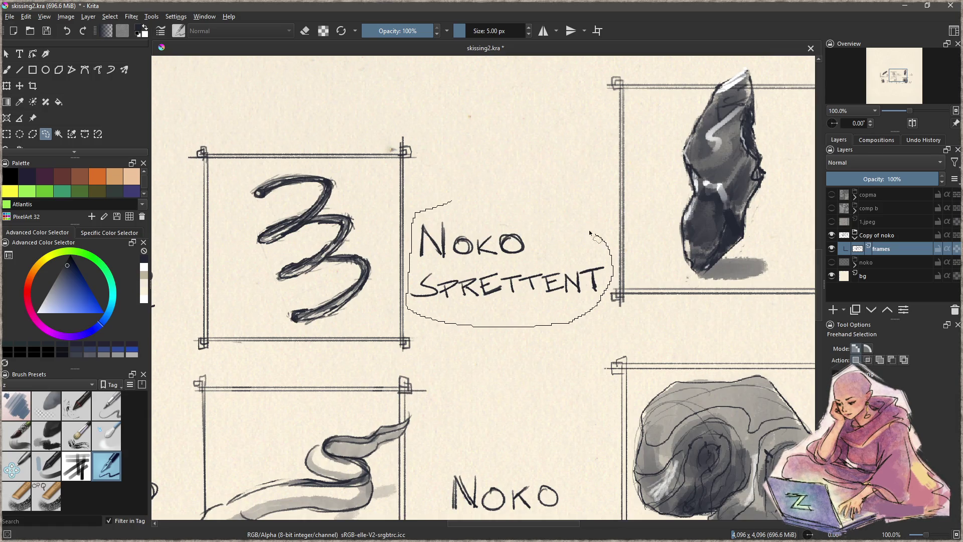
drag(589, 230, 537, 194)
key(ctrl+t)
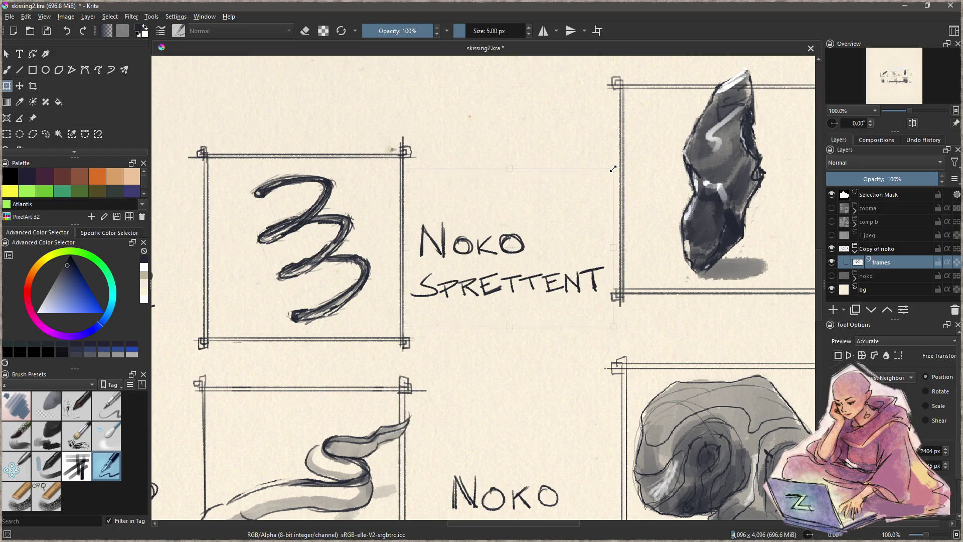
drag(613, 168, 597, 183)
drag(549, 286, 538, 324)
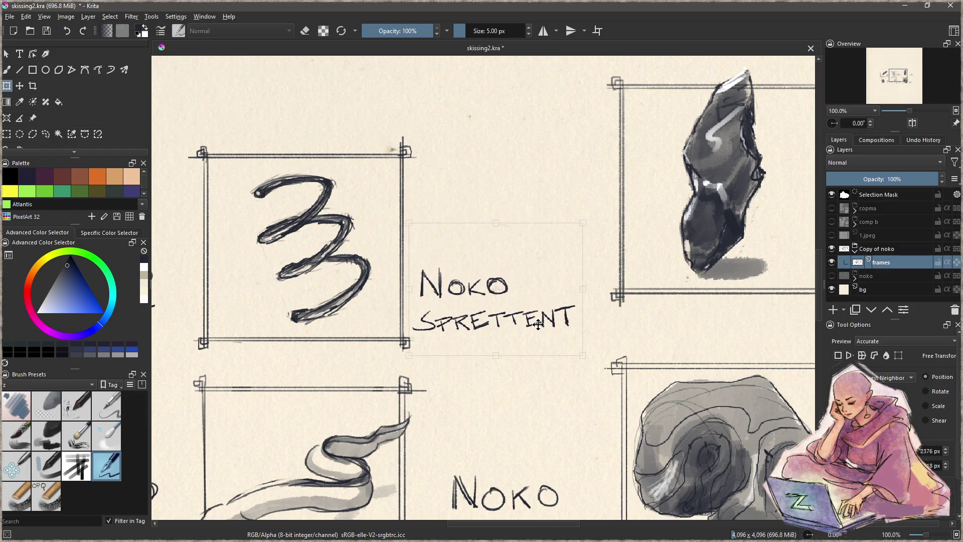
drag(644, 242, 441, 259)
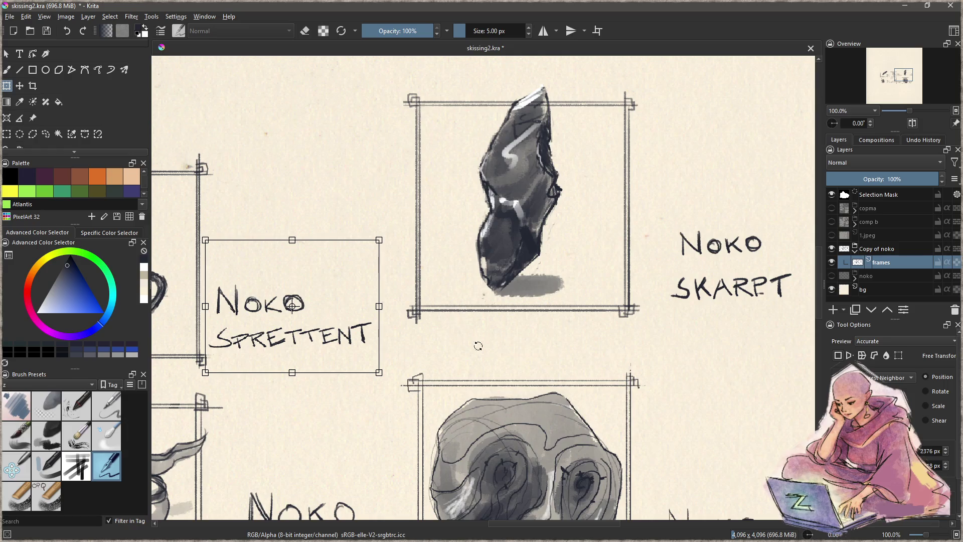
scroll(478, 345, right, 2)
key(Return)
Lower the crystal frame and NOKO SKARPT label into line, then zoom out over the grid
scroll(345, 341, up, 3)
key(ctrl+r)
mouse_move(343, 407)
mouse_down()
mouse_move(702, 58)
mouse_move(750, 133)
mouse_up()
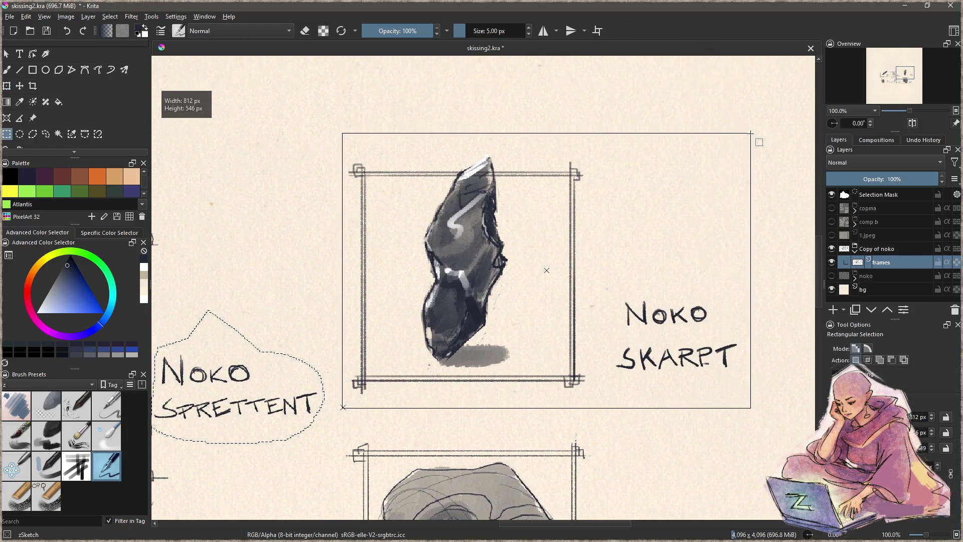
key(t)
drag(554, 340, 545, 369)
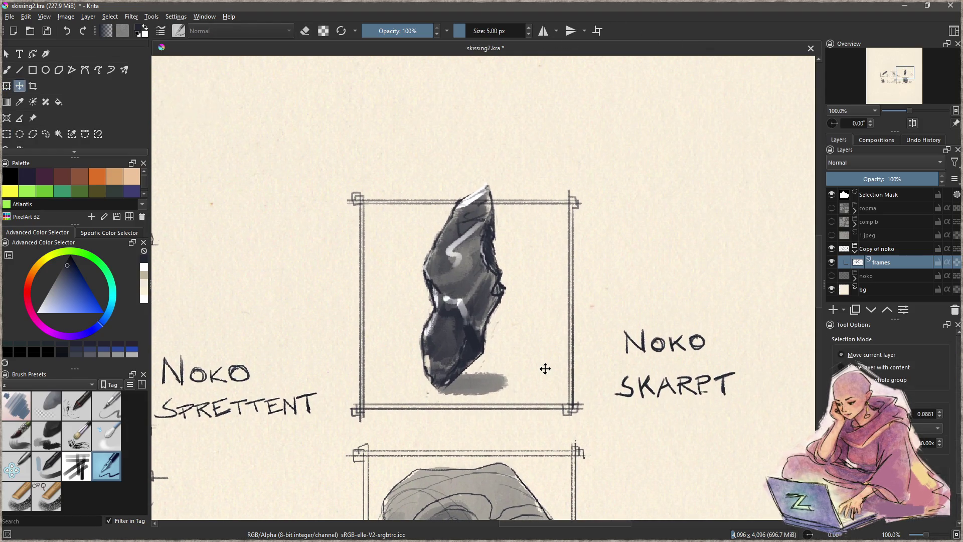
key(ctrl+shift+a)
key(minus)
key(minus)
key(minus)
drag(437, 331, 548, 264)
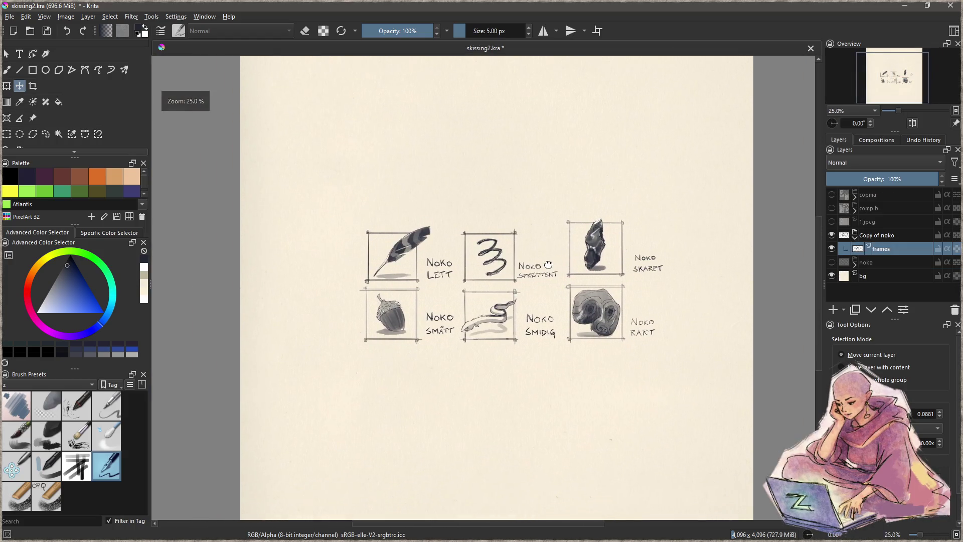
scroll(601, 292, up, 2)
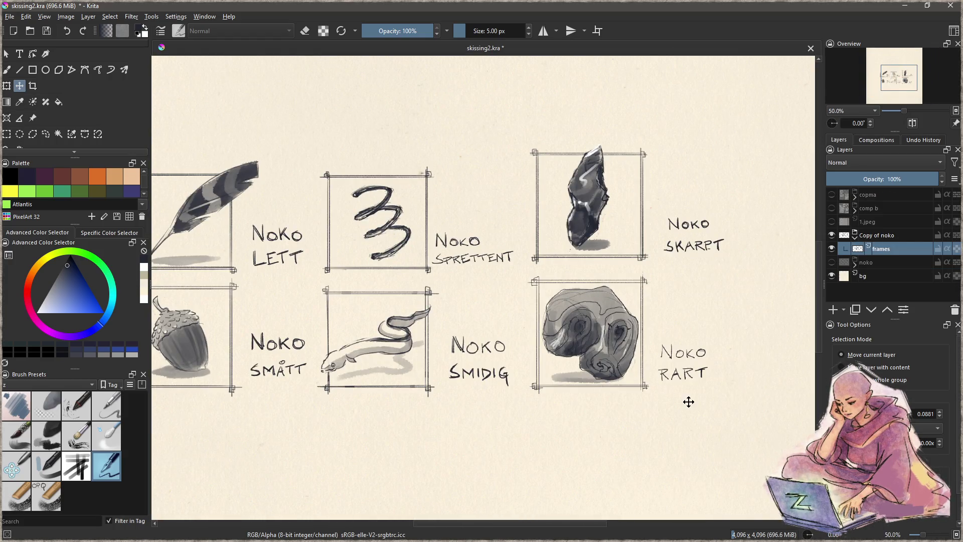
Shrink the Noko Rart frame and label slightly and nudge it down
key(ctrl+r)
mouse_move(724, 398)
mouse_down()
mouse_move(556, 290)
mouse_move(525, 285)
mouse_move(525, 271)
mouse_up()
key(ctrl+t)
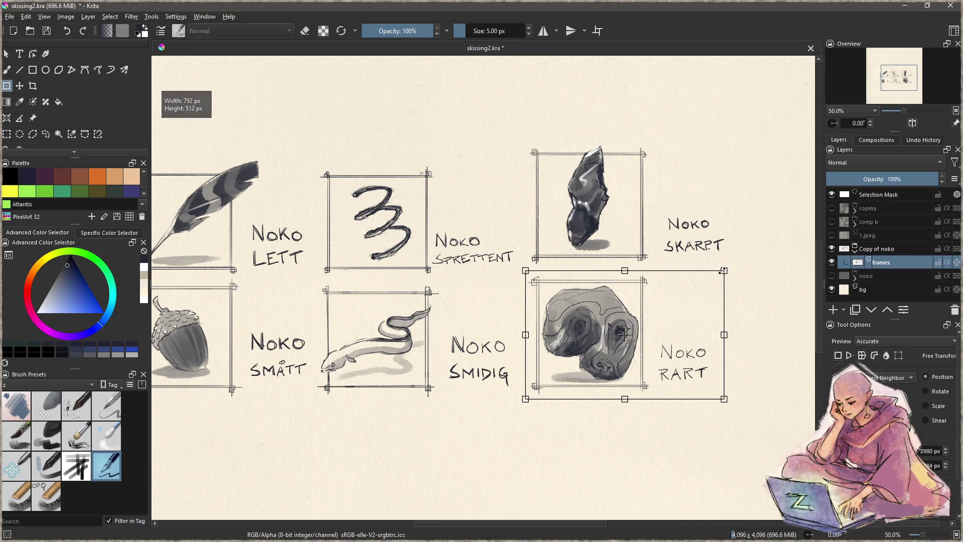
drag(724, 272, 714, 282)
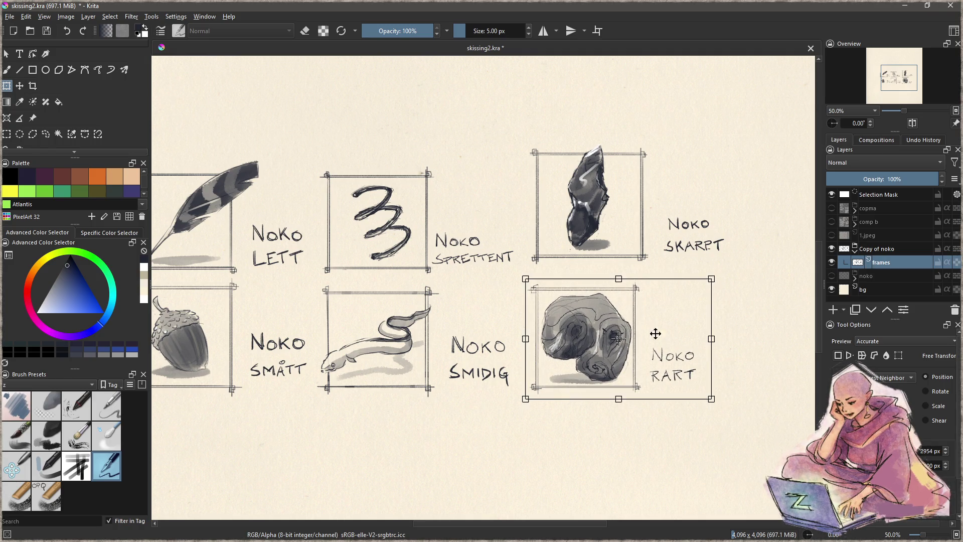
drag(623, 367, 623, 368)
key(ctrl+r)
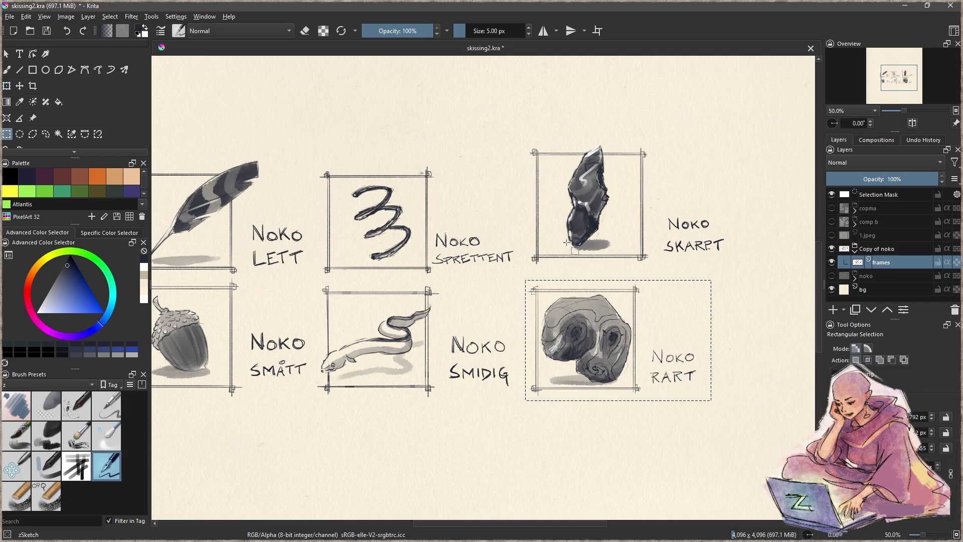
Move the Noko Skarpt frame and label down slightly so the top row aligns
mouse_move(520, 136)
mouse_down()
mouse_move(573, 200)
mouse_move(728, 280)
mouse_up()
key(t)
drag(624, 232, 623, 243)
key(ctrl+t)
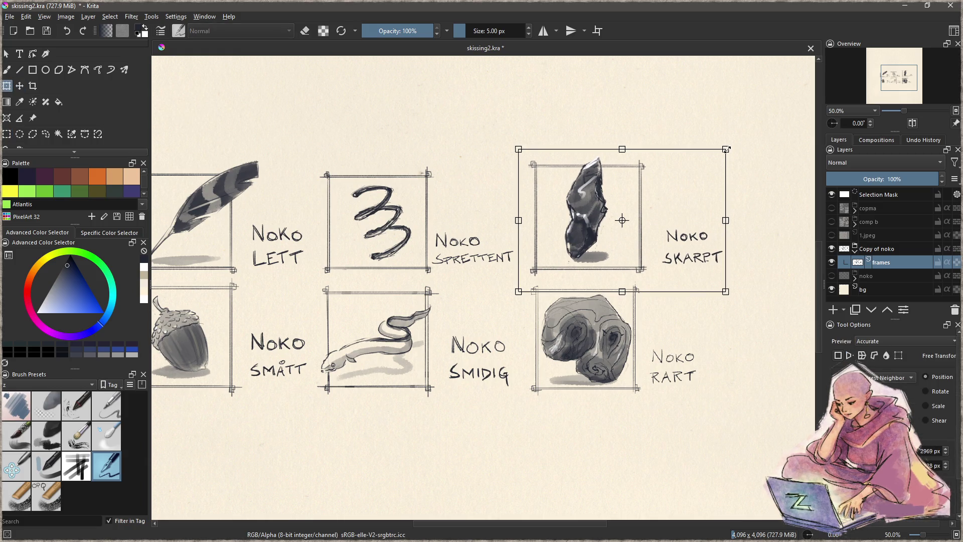
key(ctrl+shift+a)
key(ctrl+r)
mouse_move(524, 279)
mouse_down()
mouse_move(745, 214)
mouse_move(746, 149)
mouse_move(726, 161)
mouse_up()
key(ctrl+t)
key(Return)
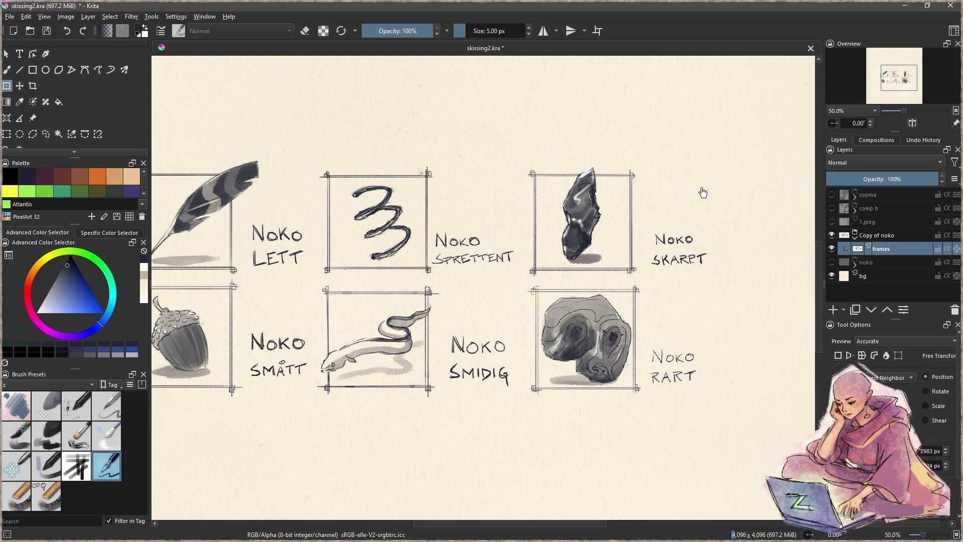
key(b)
scroll(584, 335, down, 2)
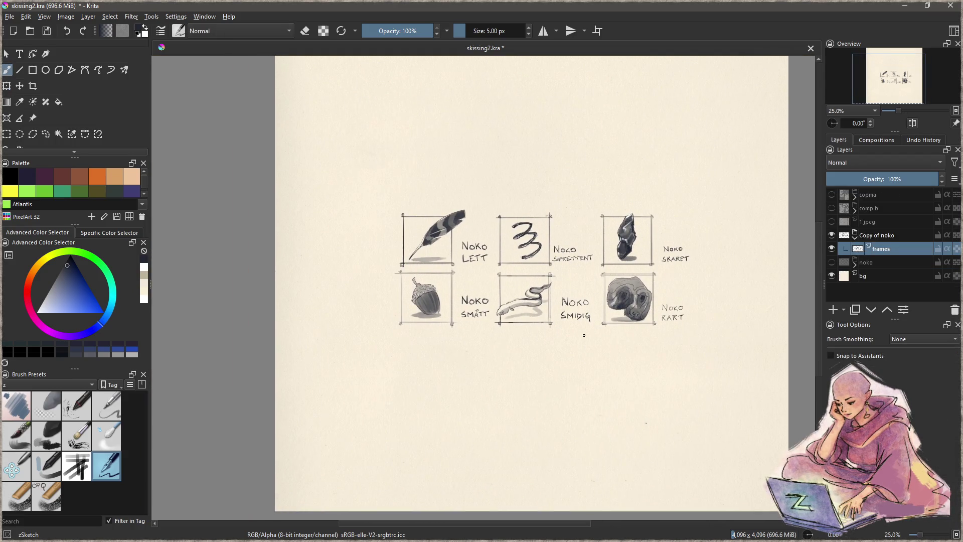
Draw a rectangular selection around all six labelled Noko sketches in Krita
scroll(584, 335, up, 1)
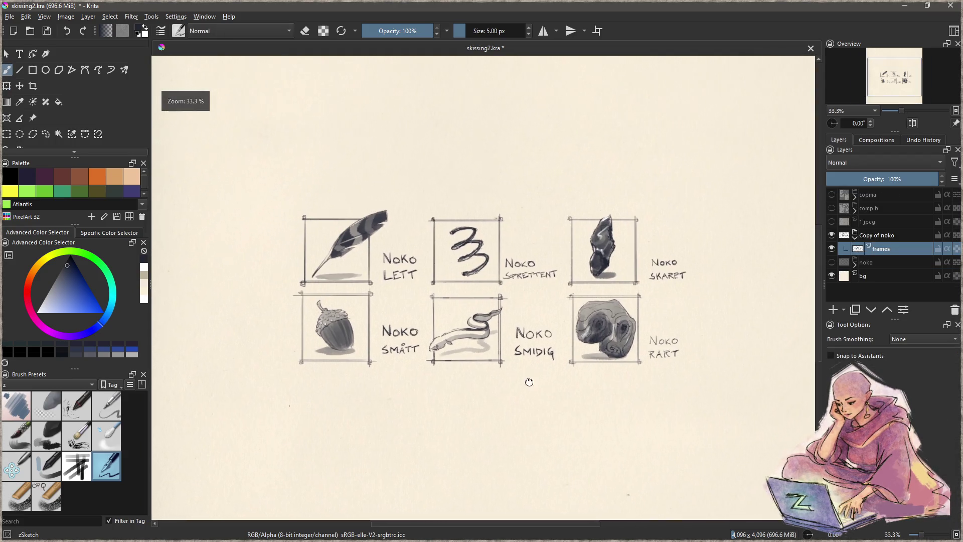
click(7, 135)
drag(281, 193, 708, 384)
click(688, 394)
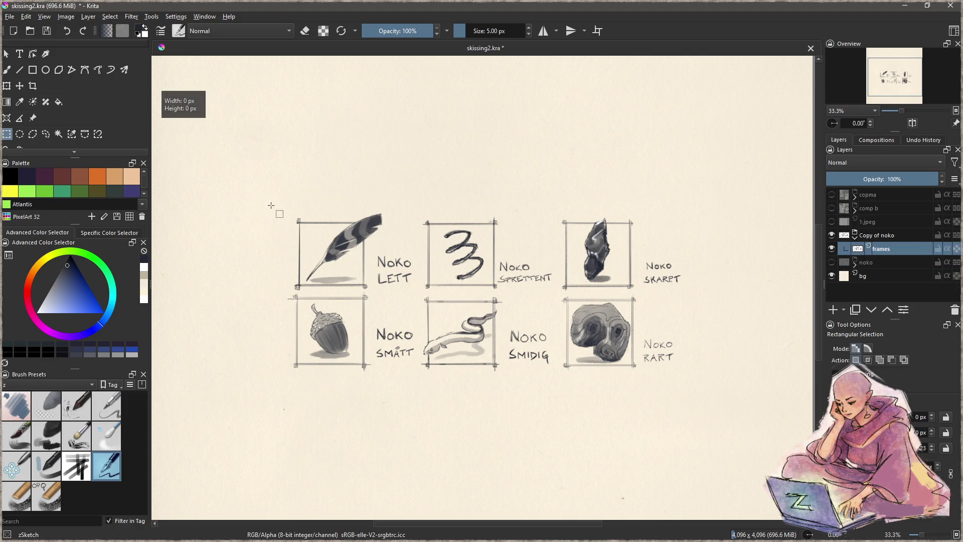
mouse_move(284, 206)
mouse_down()
mouse_move(692, 365)
mouse_move(693, 385)
mouse_move(687, 378)
mouse_up()
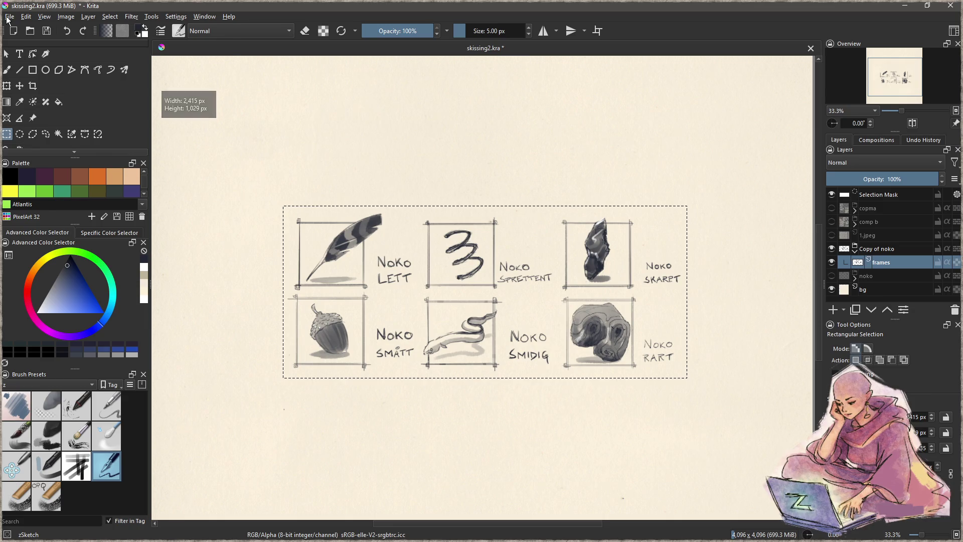
Export the selected region as a PNG named 'no knoko', then clear the selection
click(9, 17)
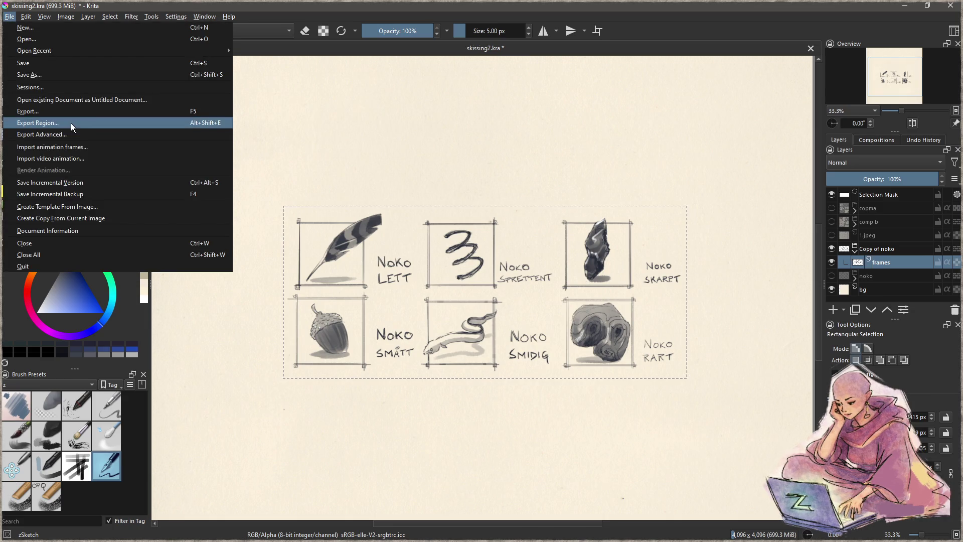
click(71, 122)
text(no ko)
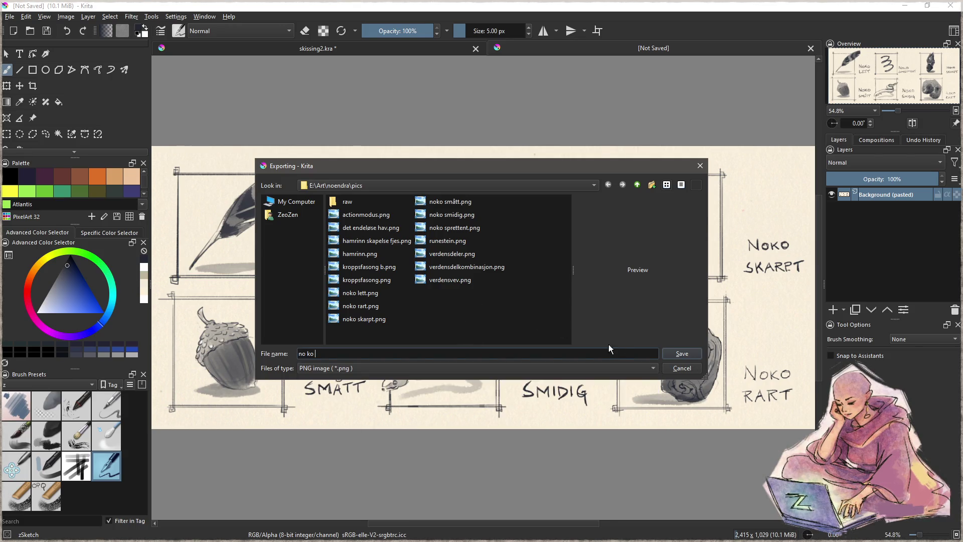
text(noko)
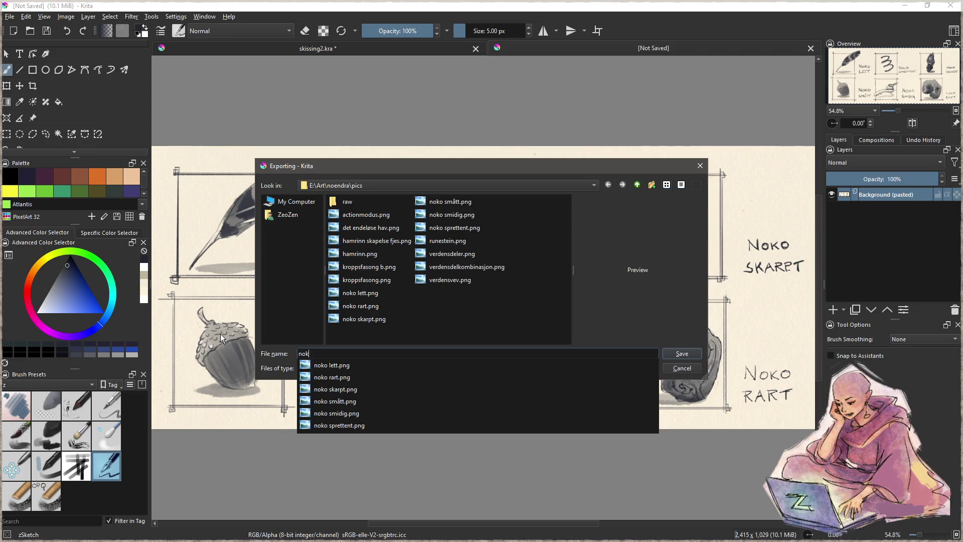
click(682, 353)
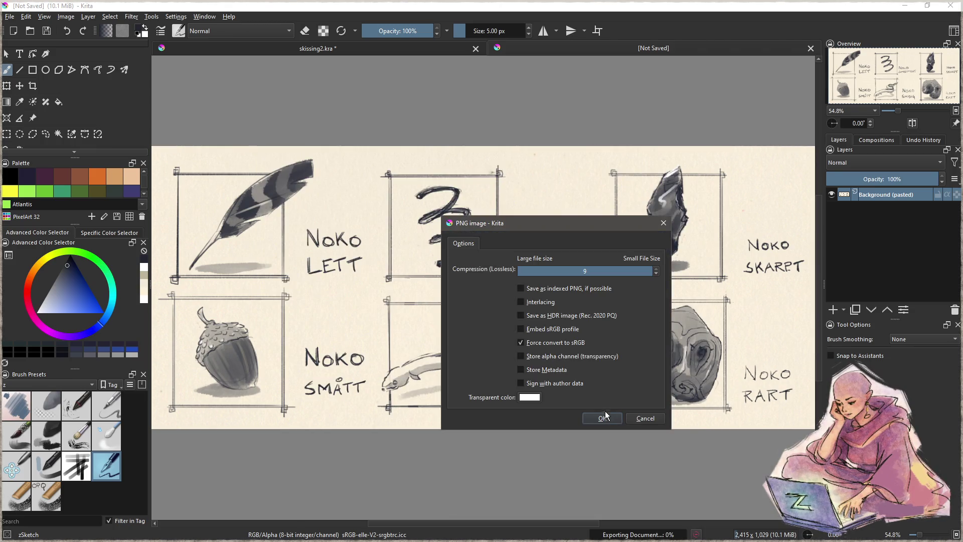
click(605, 412)
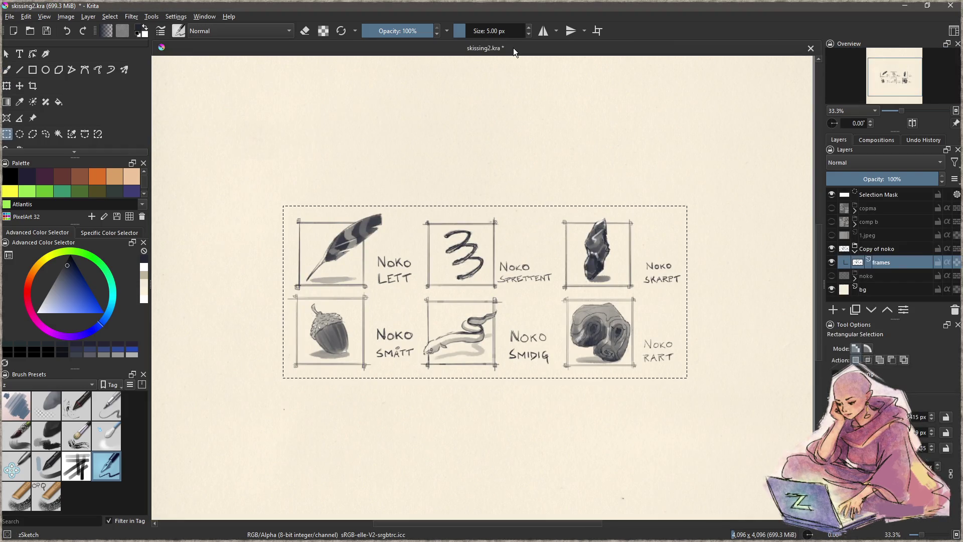
click(488, 169)
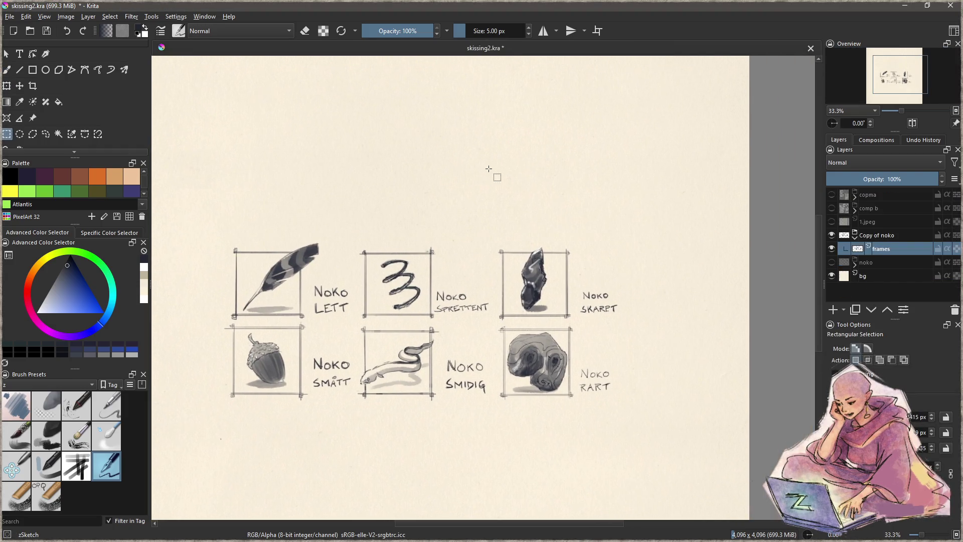
click(906, 5)
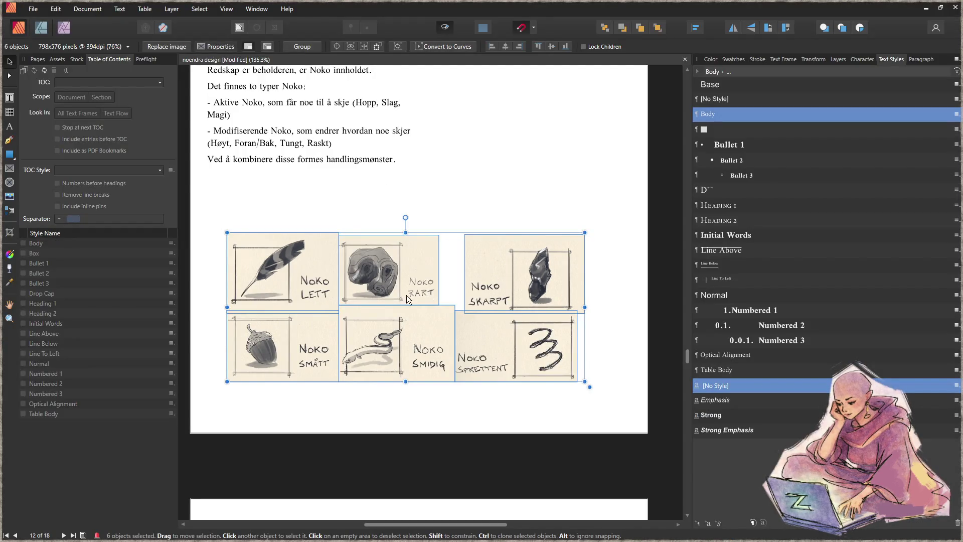
Delete five separate sketch images, including Noko Rart and Noko Smått, from the page
click(514, 350)
key(Delete)
click(531, 271)
key(Delete)
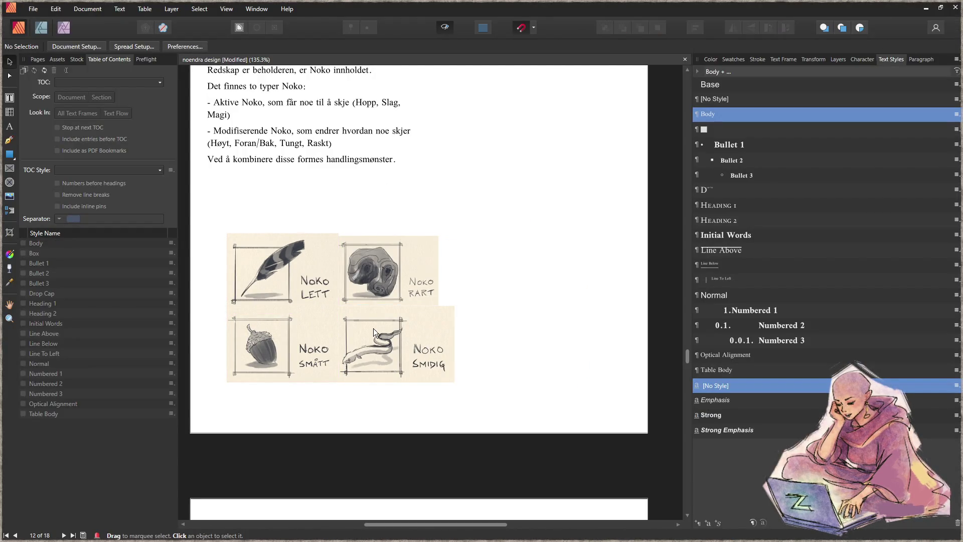
click(373, 327)
key(Delete)
click(395, 264)
key(Delete)
click(280, 332)
key(Delete)
Size the remaining Noko Lett picture frame to the grid image content and widen it
click(290, 251)
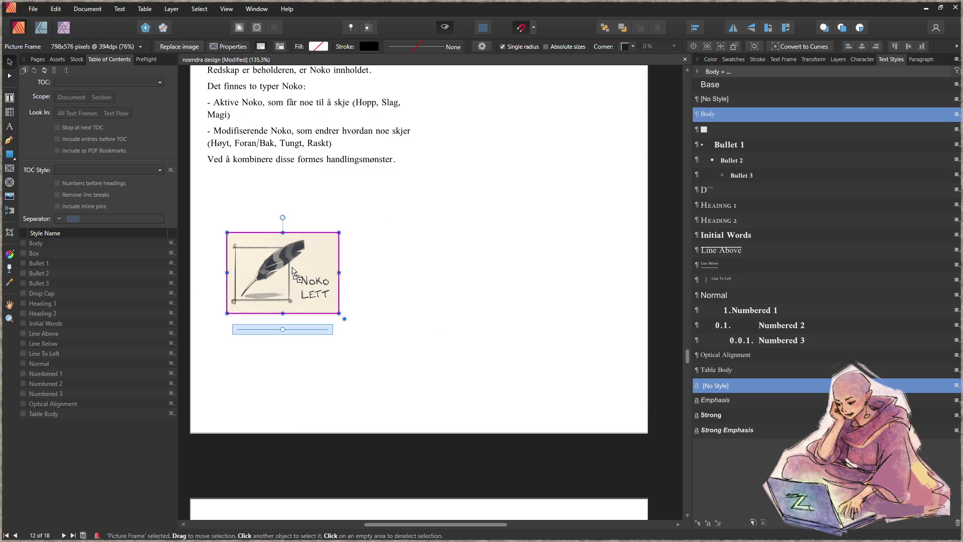
right_click(321, 281)
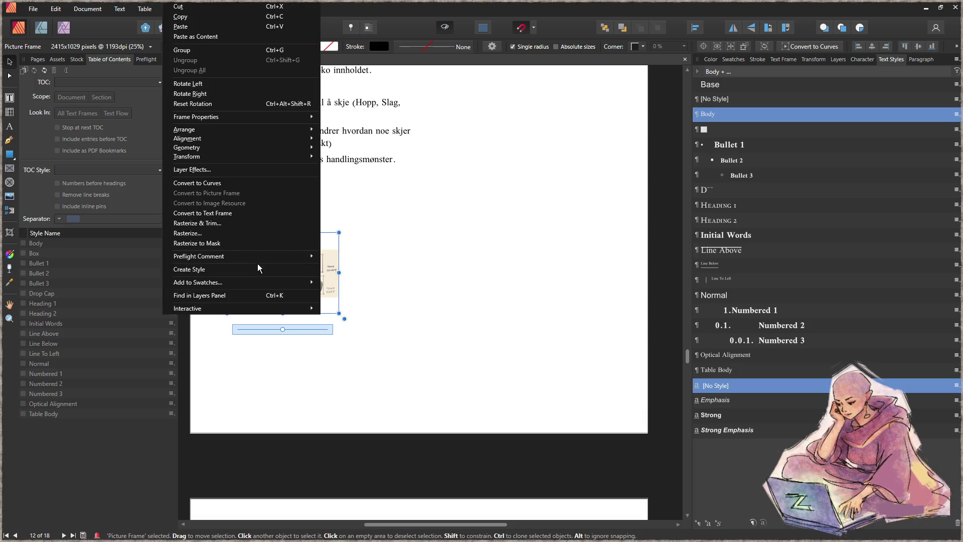
mouse_move(233, 119)
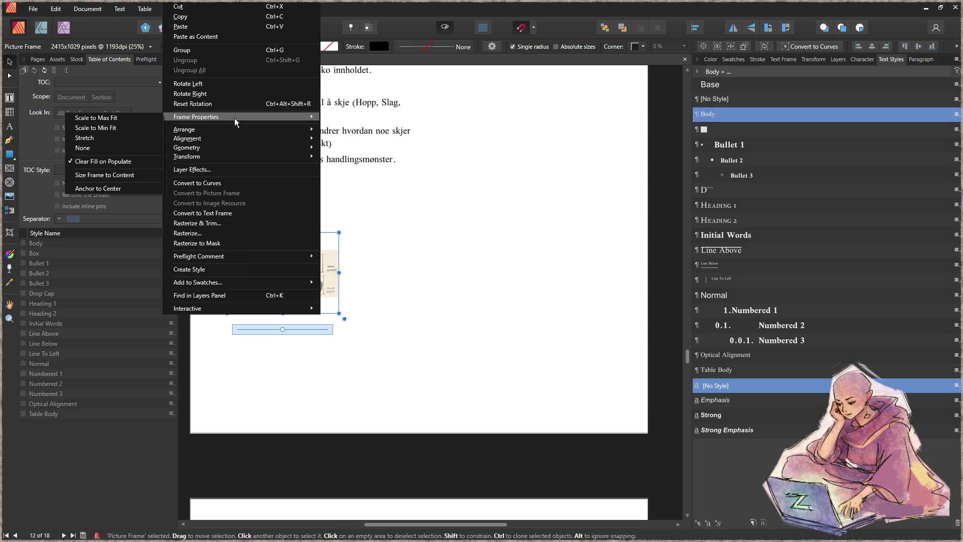
click(120, 177)
mouse_move(339, 298)
mouse_down()
mouse_move(472, 305)
mouse_move(585, 396)
mouse_move(618, 407)
mouse_up()
Refit the frame to its image and enlarge it to about 171 × 73 mm
right_click(304, 284)
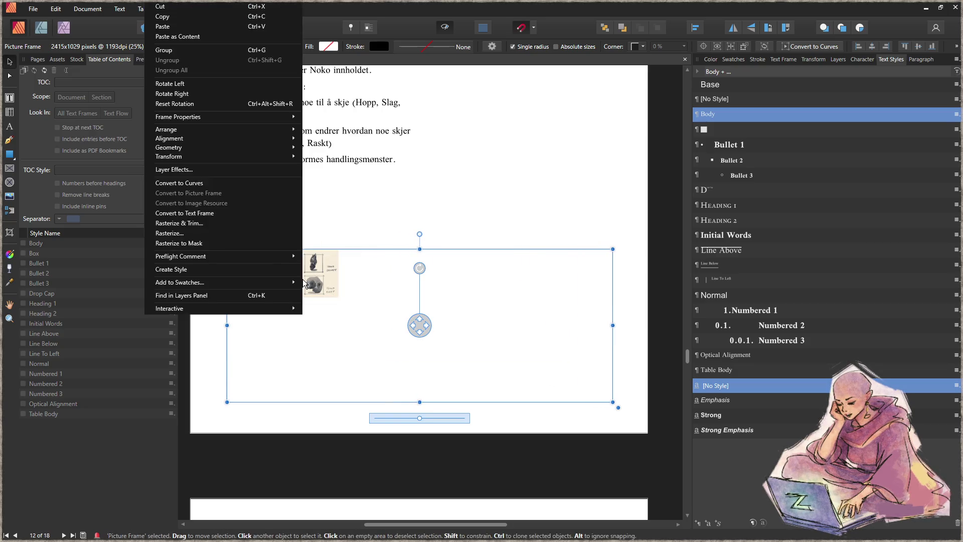
mouse_move(220, 116)
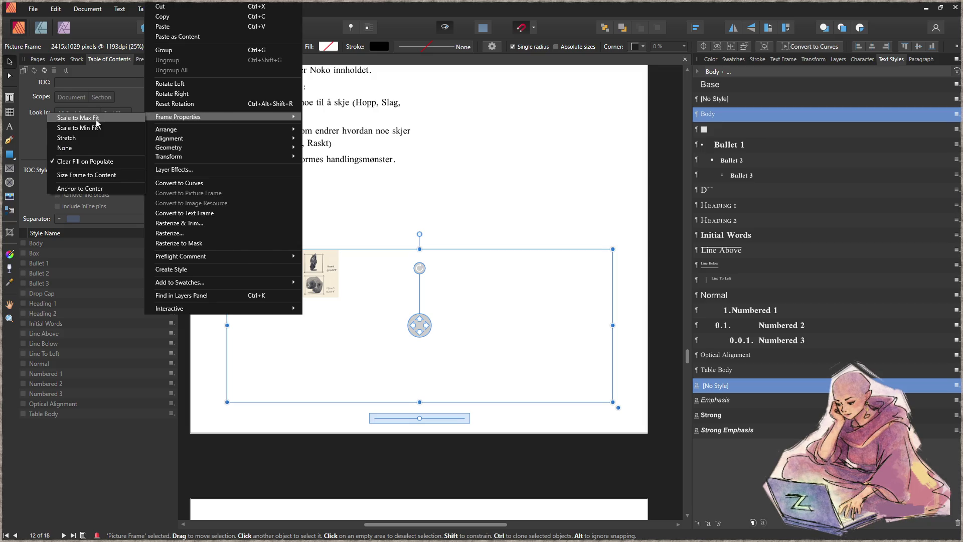
click(95, 174)
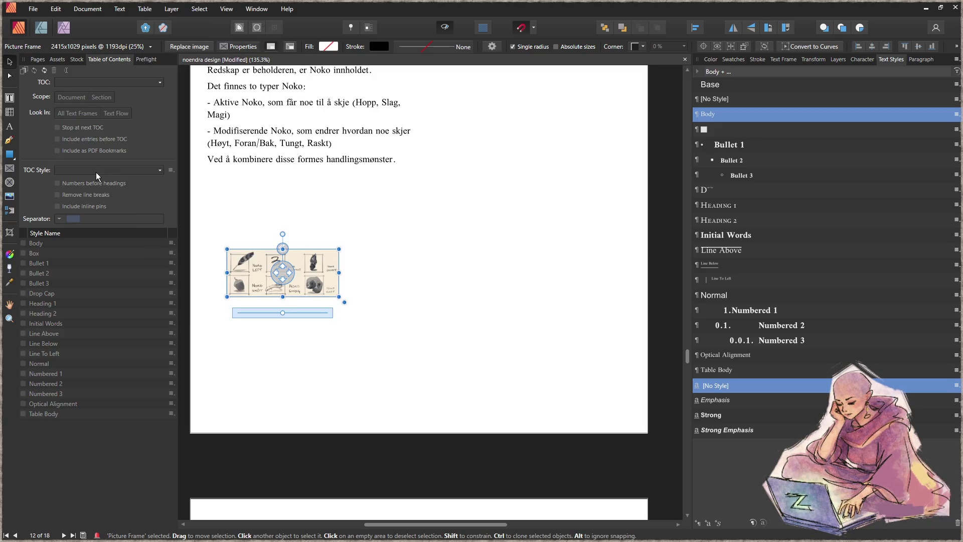
mouse_move(344, 302)
mouse_down()
mouse_move(441, 358)
mouse_move(605, 420)
mouse_up()
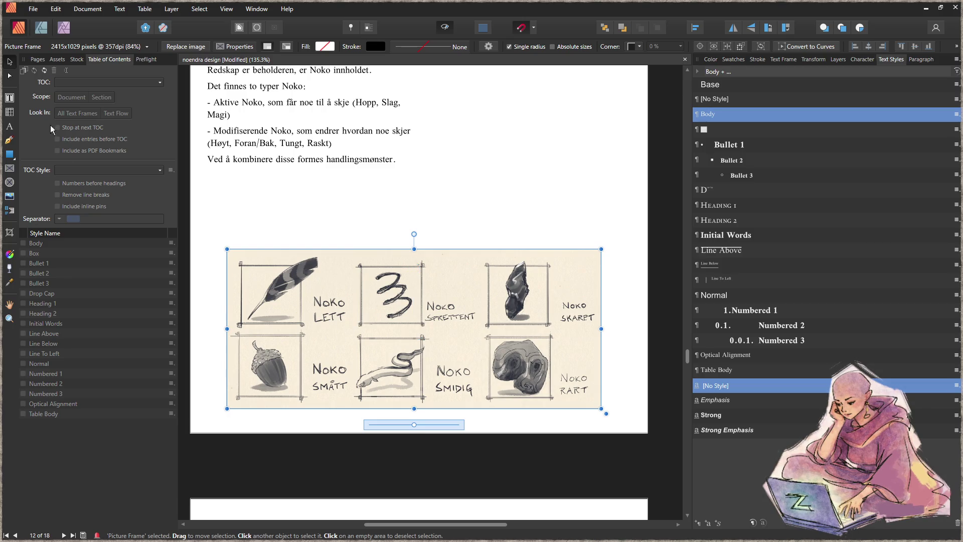